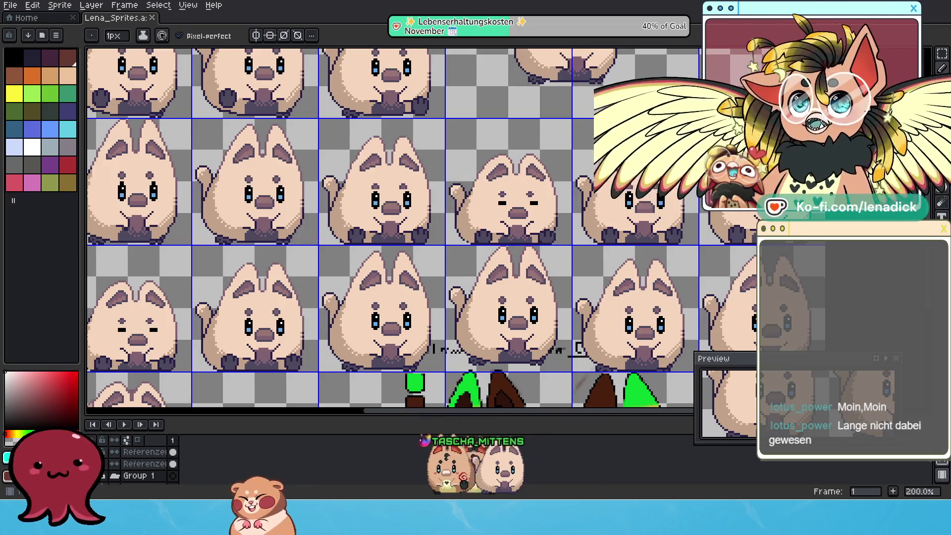
Zoom and pan across the pale cat frames down to the yellow Küki reference, centering on its face.
{"action": "scroll", "coordinate": [473, 271], "scroll_direction": "down", "scroll_amount": 2}
{"action": "scroll", "coordinate": [473, 271], "scroll_direction": "up", "scroll_amount": 1}
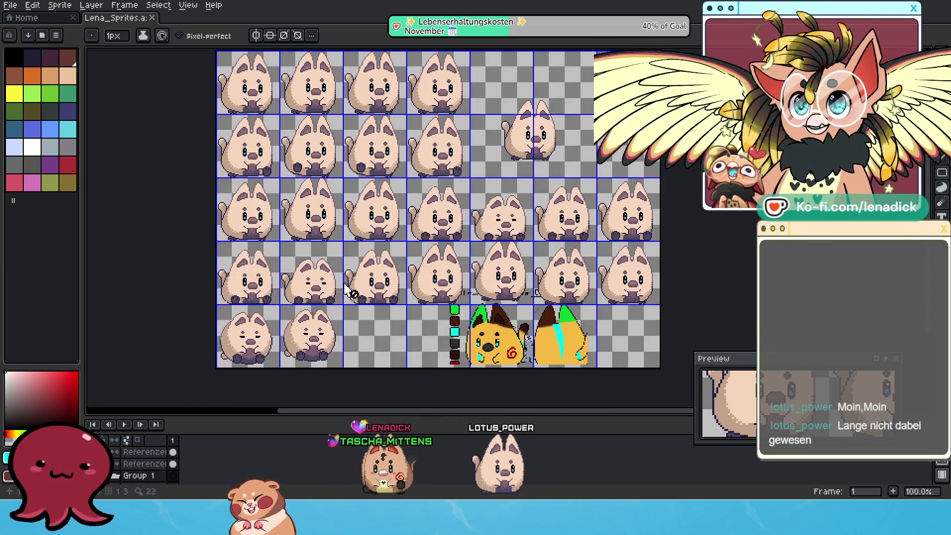
{"action": "scroll", "coordinate": [436, 223], "scroll_direction": "up", "scroll_amount": 1}
{"action": "mouse_move", "coordinate": [379, 198]}
{"action": "left_mouse_down"}
{"action": "mouse_move", "coordinate": [530, 341]}
{"action": "mouse_move", "coordinate": [451, 319]}
{"action": "mouse_move", "coordinate": [465, 293]}
{"action": "left_mouse_up"}
{"action": "left_click_drag", "start_coordinate": [535, 347], "coordinate": [473, 332]}
{"action": "scroll", "coordinate": [483, 282], "scroll_direction": "down", "scroll_amount": 1}
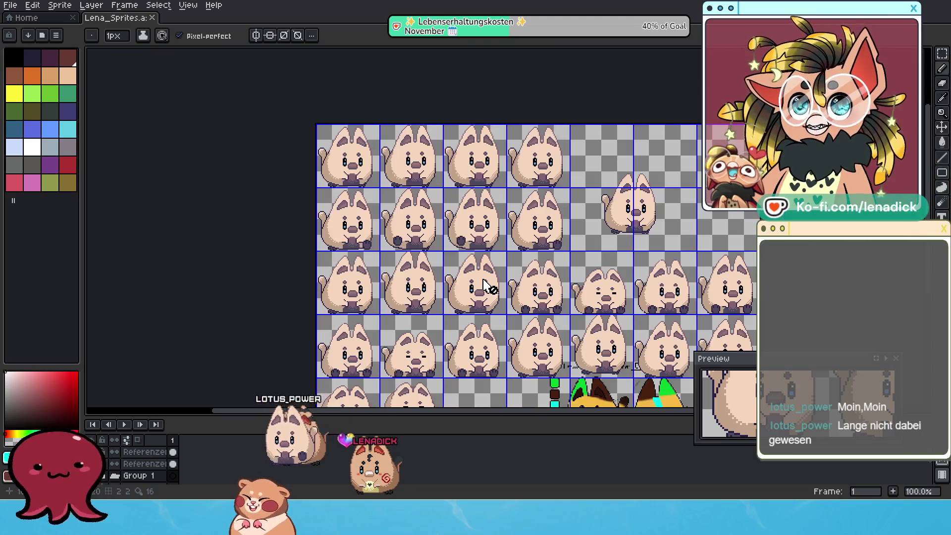
{"action": "scroll", "coordinate": [543, 325], "scroll_direction": "up", "scroll_amount": 1}
{"action": "left_click_drag", "start_coordinate": [543, 324], "coordinate": [478, 258]}
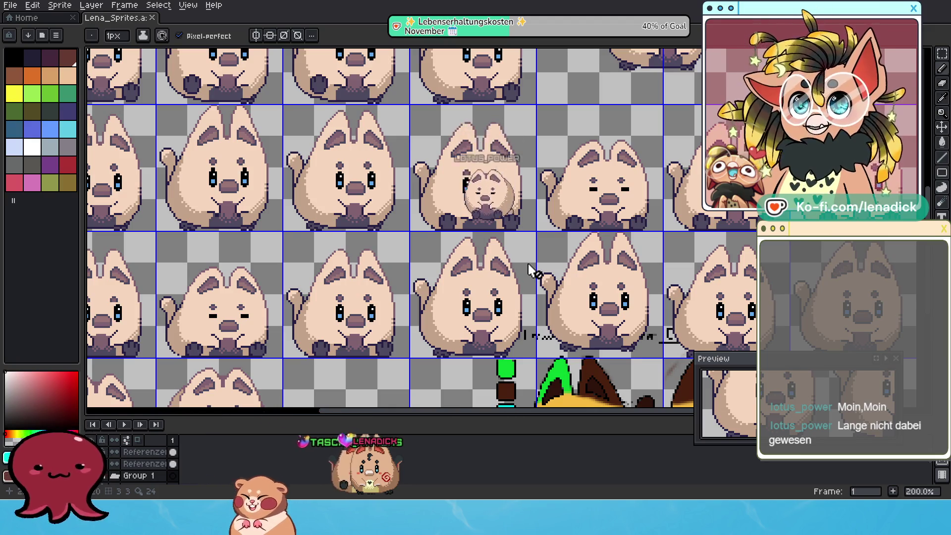
{"action": "left_click_drag", "start_coordinate": [599, 342], "coordinate": [577, 266]}
{"action": "scroll", "coordinate": [498, 288], "scroll_direction": "up", "scroll_amount": 1}
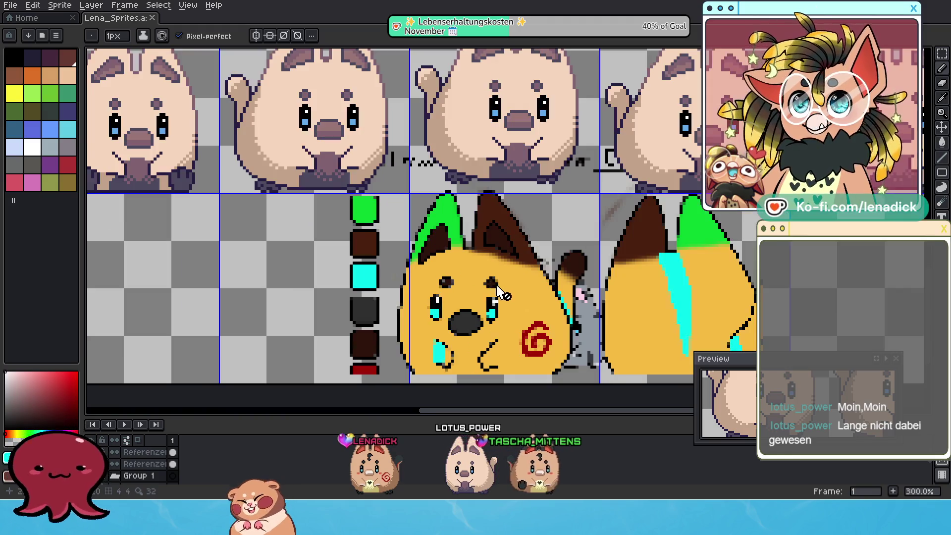
{"action": "left_click_drag", "start_coordinate": [349, 284], "coordinate": [378, 311]}
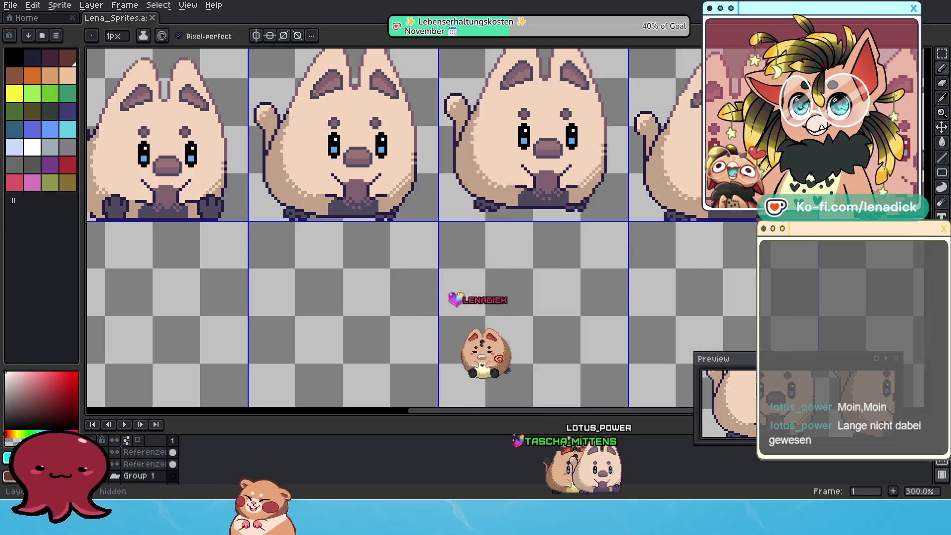
Zoom in and center the view on the magnified reference cat.
{"action": "scroll", "coordinate": [546, 320], "scroll_direction": "down", "scroll_amount": 2}
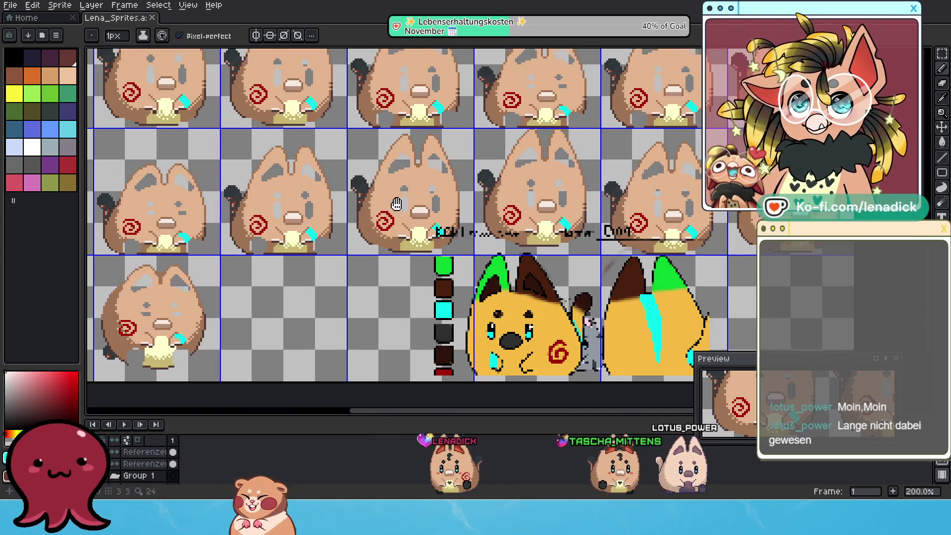
{"action": "scroll", "coordinate": [398, 208], "scroll_direction": "up", "scroll_amount": 1}
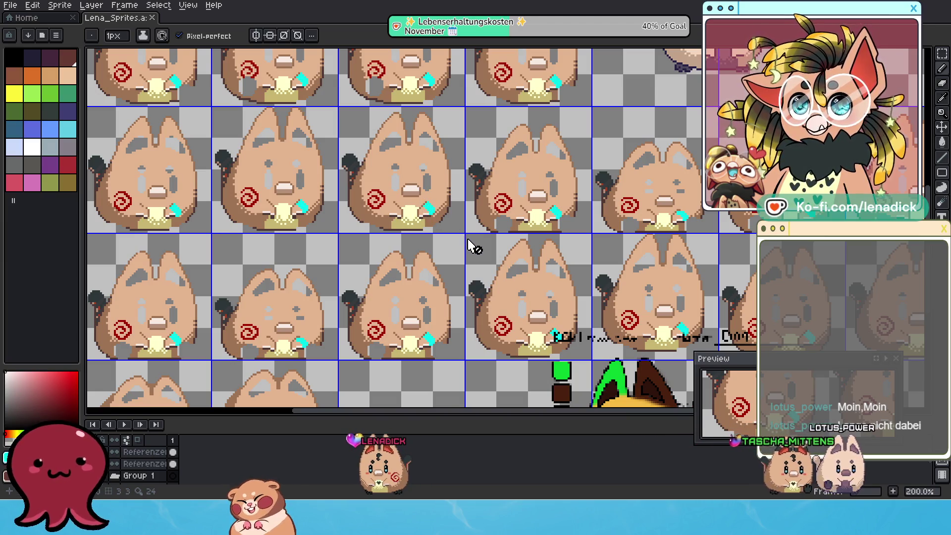
{"action": "scroll", "coordinate": [517, 293], "scroll_direction": "down", "scroll_amount": 3}
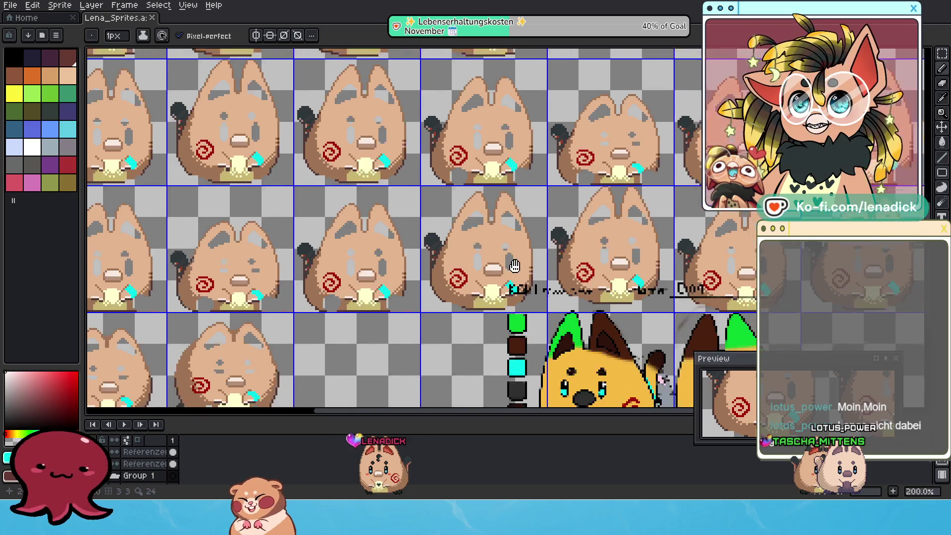
{"action": "scroll", "coordinate": [596, 333], "scroll_direction": "up", "scroll_amount": 1}
{"action": "scroll", "coordinate": [597, 333], "scroll_direction": "up", "scroll_amount": 1}
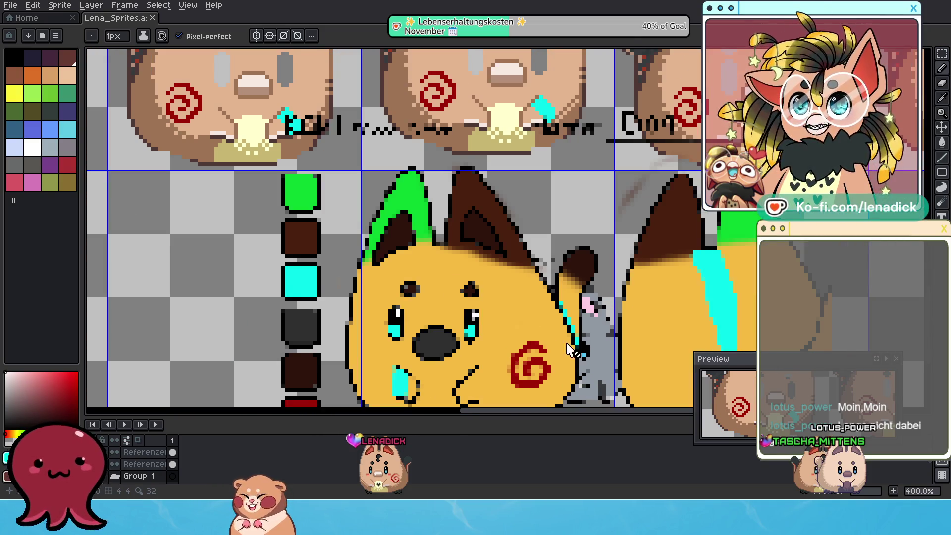
{"action": "left_click_drag", "start_coordinate": [560, 344], "coordinate": [558, 312]}
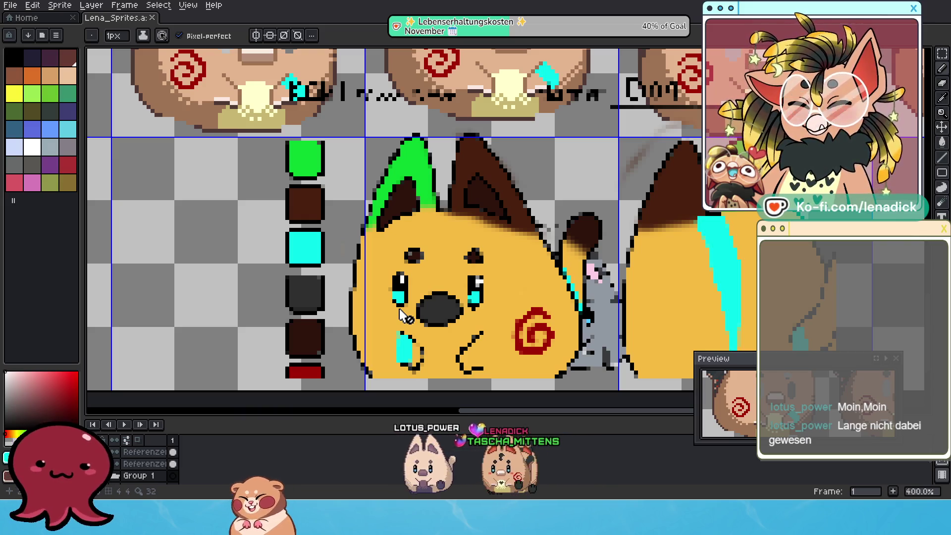
Pan across the upper and last frames, then paste the Küki reference sheet as a new sprite.
{"action": "scroll", "coordinate": [487, 235], "scroll_direction": "down", "scroll_amount": 2}
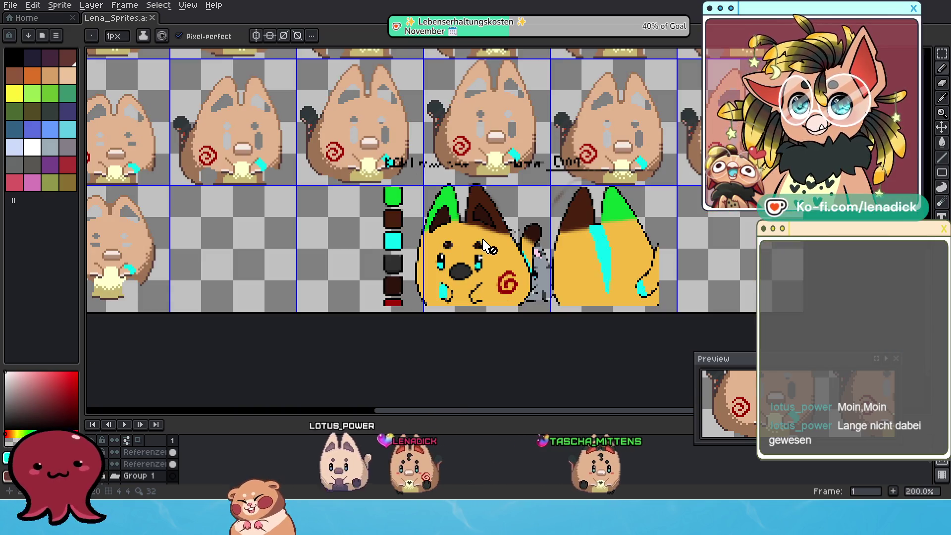
{"action": "left_click_drag", "start_coordinate": [351, 222], "coordinate": [488, 287]}
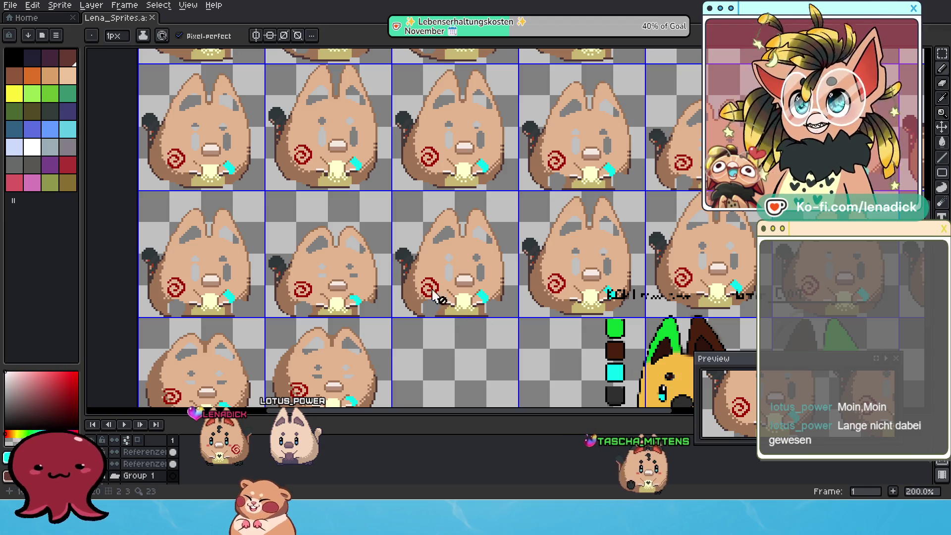
{"action": "left_click_drag", "start_coordinate": [635, 338], "coordinate": [462, 239]}
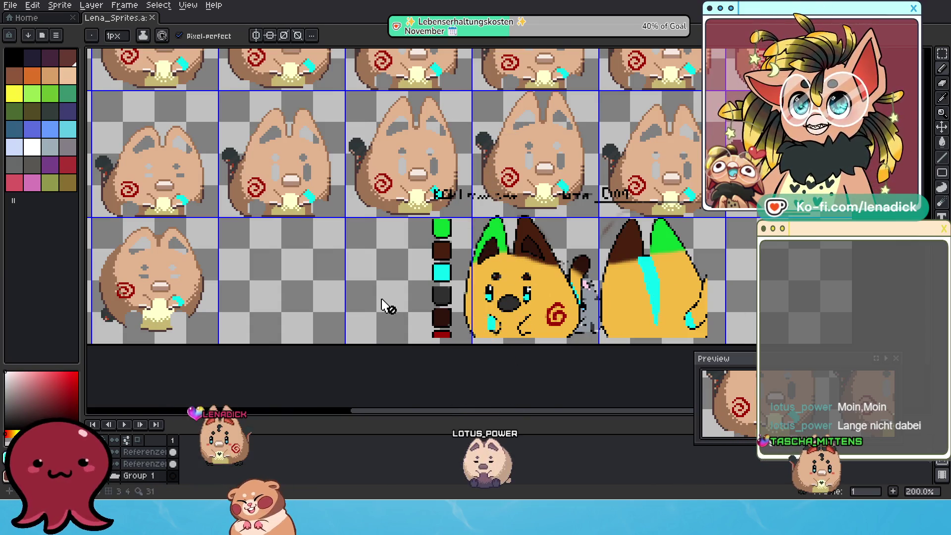
{"action": "scroll", "coordinate": [567, 304], "scroll_direction": "up", "scroll_amount": 1}
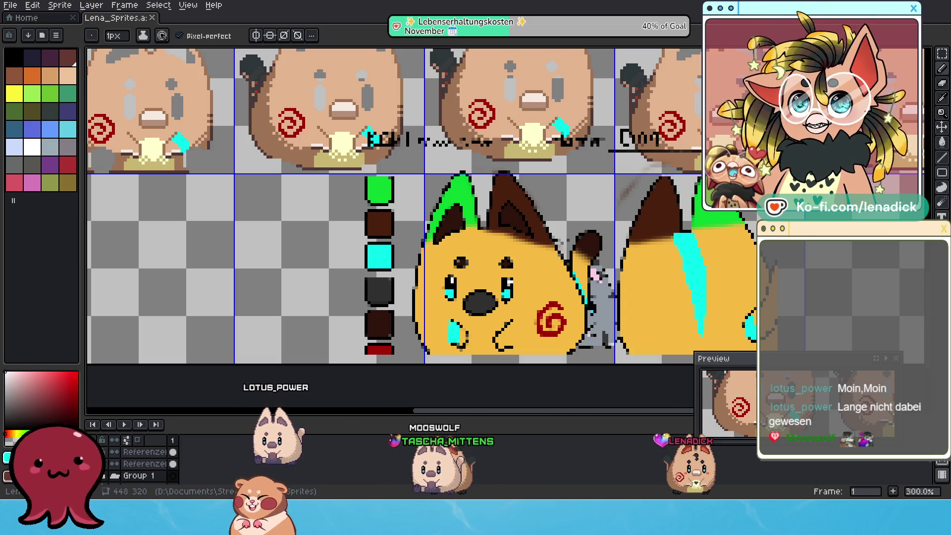
{"action": "key", "text": "ctrl+alt+v"}
Zoom around the Küki sheet's face, ears and lower body, then return to the Lena_Sprites sheet.
{"action": "scroll", "coordinate": [506, 238], "scroll_direction": "down", "scroll_amount": 5}
{"action": "scroll", "coordinate": [506, 238], "scroll_direction": "up", "scroll_amount": 1}
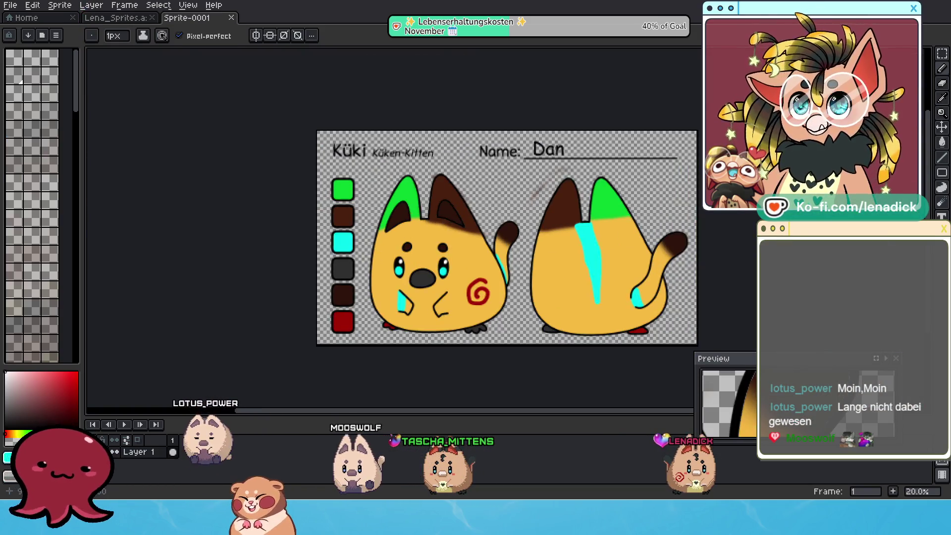
{"action": "scroll", "coordinate": [465, 325], "scroll_direction": "up", "scroll_amount": 2}
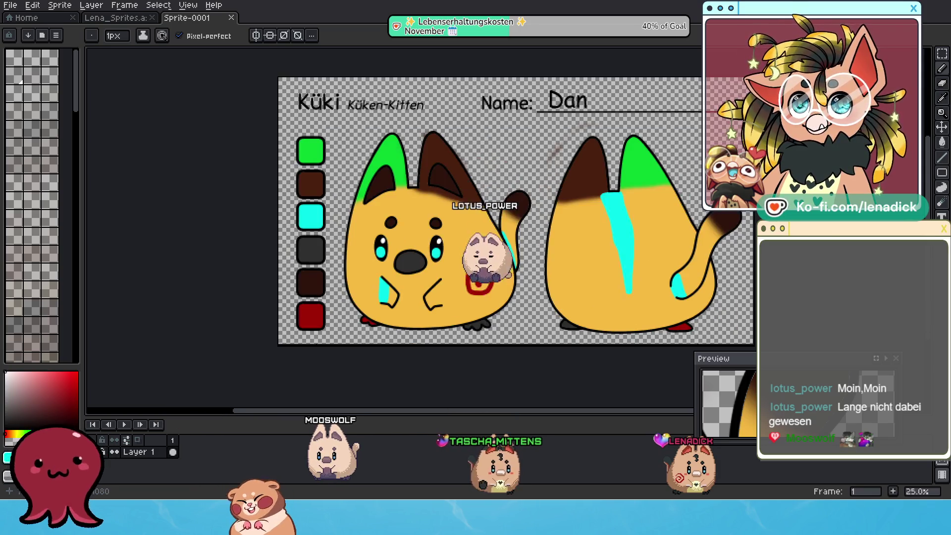
{"action": "scroll", "coordinate": [405, 220], "scroll_direction": "up", "scroll_amount": 1}
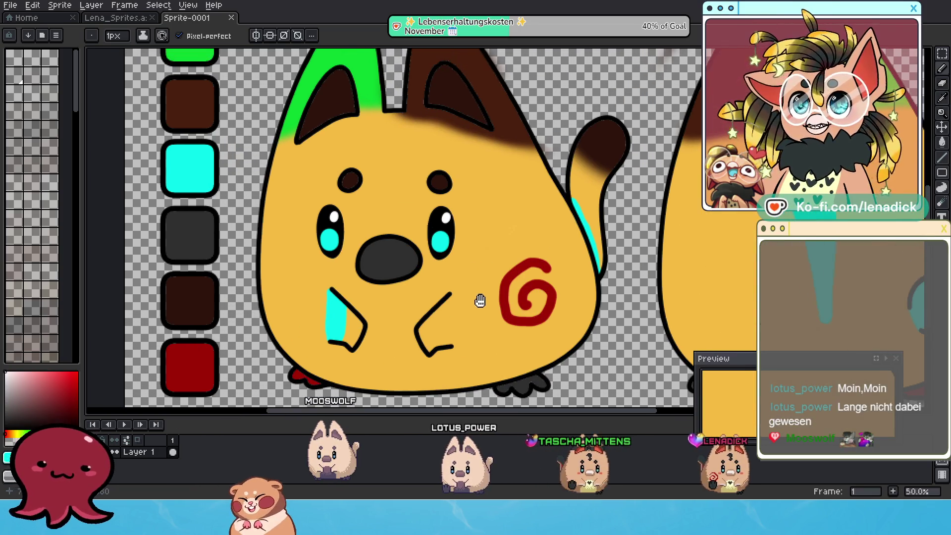
{"action": "scroll", "coordinate": [456, 84], "scroll_direction": "up", "scroll_amount": 4}
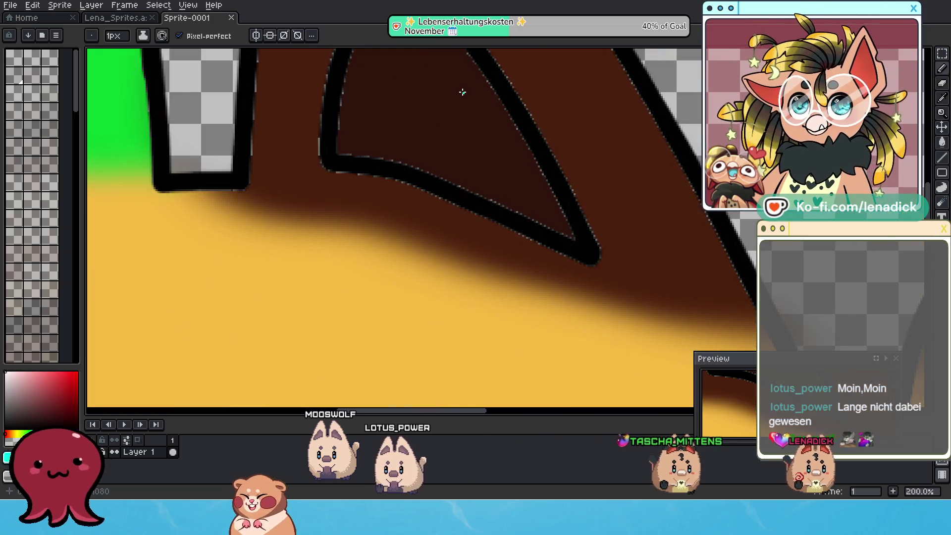
{"action": "scroll", "coordinate": [463, 94], "scroll_direction": "down", "scroll_amount": 5}
{"action": "scroll", "coordinate": [485, 296], "scroll_direction": "up", "scroll_amount": 1}
{"action": "left_click_drag", "start_coordinate": [484, 225], "coordinate": [494, 286]}
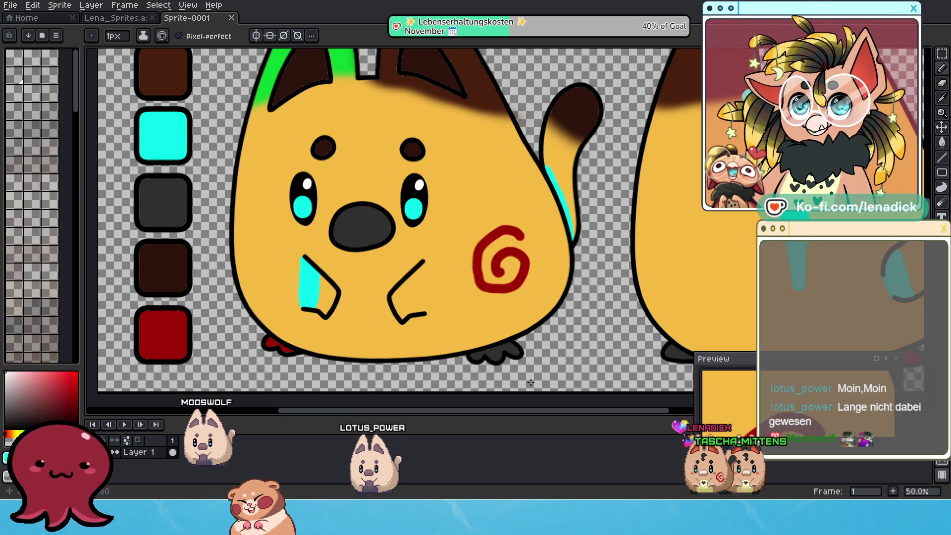
{"action": "left_click", "coordinate": [119, 19]}
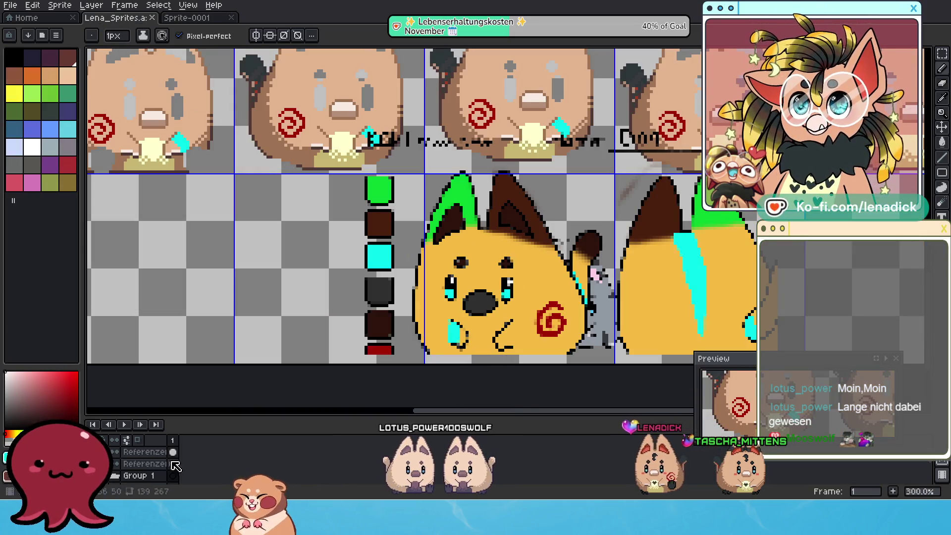
Hide the swirl-cheeked sketch layer and pan over the top rows of frames.
{"action": "left_click", "coordinate": [92, 463]}
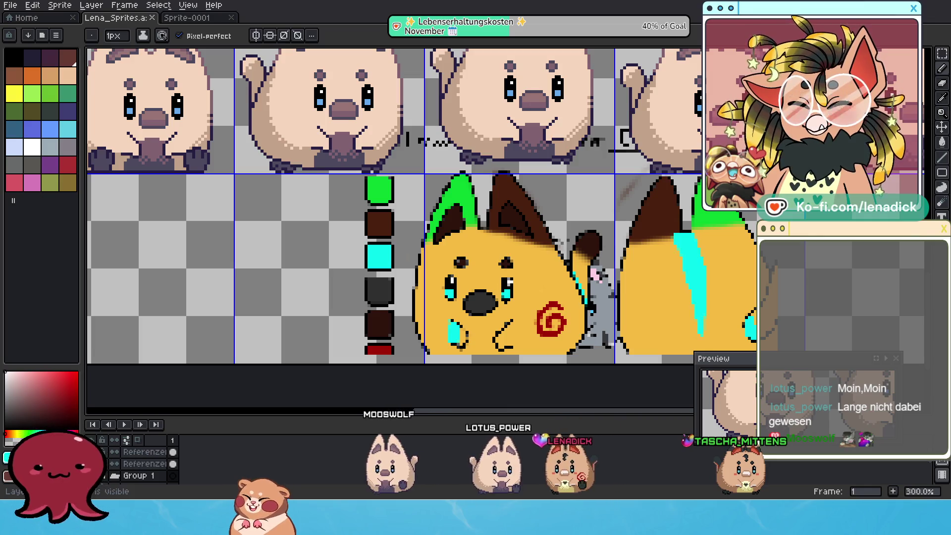
{"action": "mouse_move", "coordinate": [214, 151]}
{"action": "left_mouse_down"}
{"action": "mouse_move", "coordinate": [446, 307]}
{"action": "mouse_move", "coordinate": [399, 265]}
{"action": "mouse_move", "coordinate": [394, 221]}
{"action": "mouse_move", "coordinate": [348, 307]}
{"action": "left_mouse_up"}
{"action": "left_click_drag", "start_coordinate": [414, 176], "coordinate": [370, 317]}
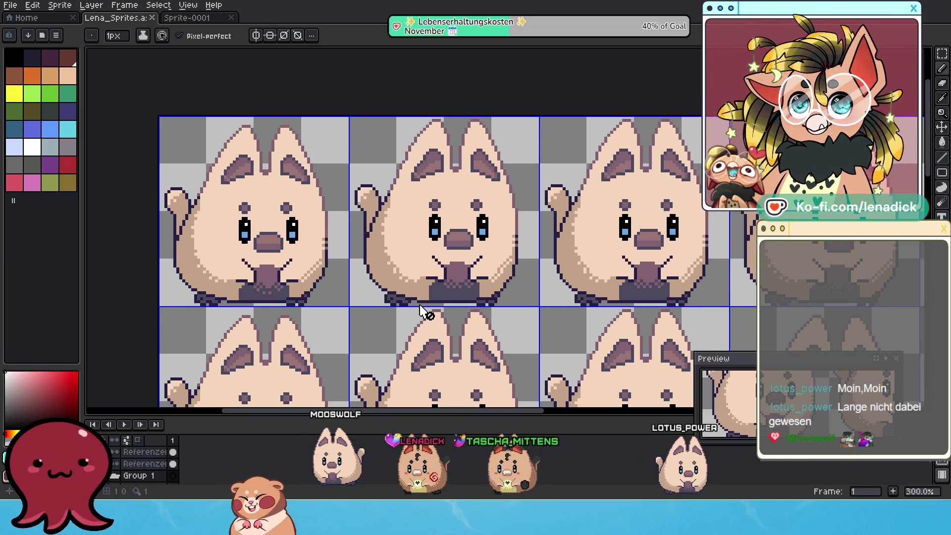
{"action": "left_click_drag", "start_coordinate": [428, 334], "coordinate": [385, 191]}
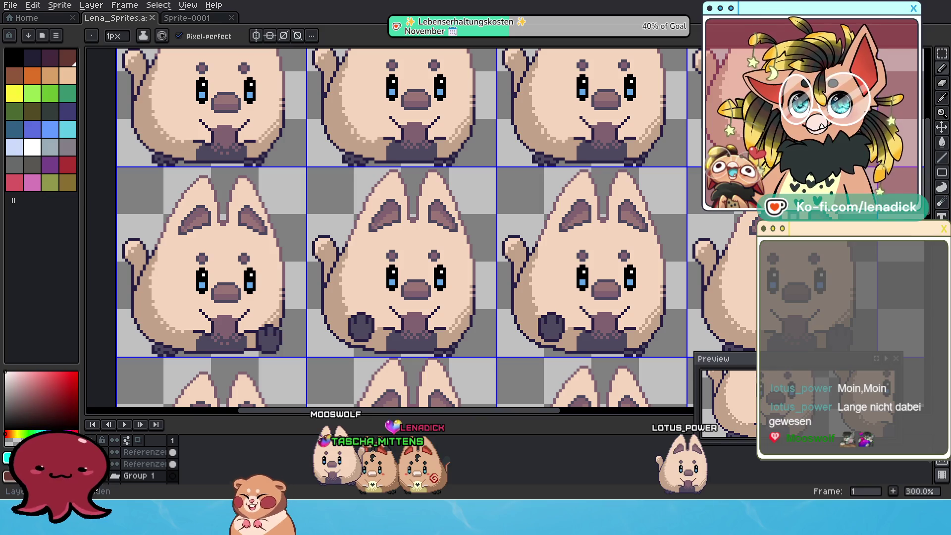
Remove the cat artwork from view, leaving only the empty transparent frame grid.
{"action": "key", "text": "Delete"}
{"action": "scroll", "coordinate": [289, 329], "scroll_direction": "down", "scroll_amount": 5}
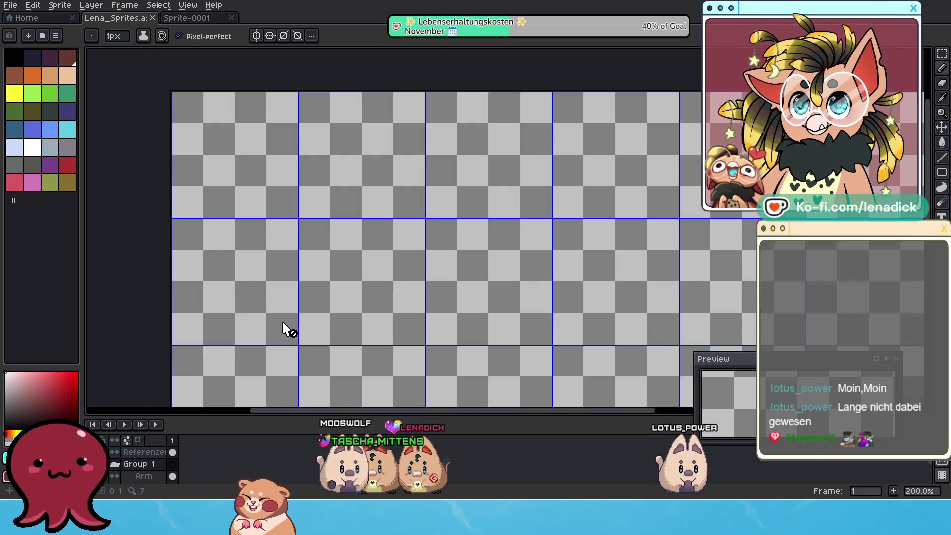
{"action": "scroll", "coordinate": [376, 339], "scroll_direction": "up", "scroll_amount": 3}
{"action": "left_click_drag", "start_coordinate": [333, 259], "coordinate": [336, 296]}
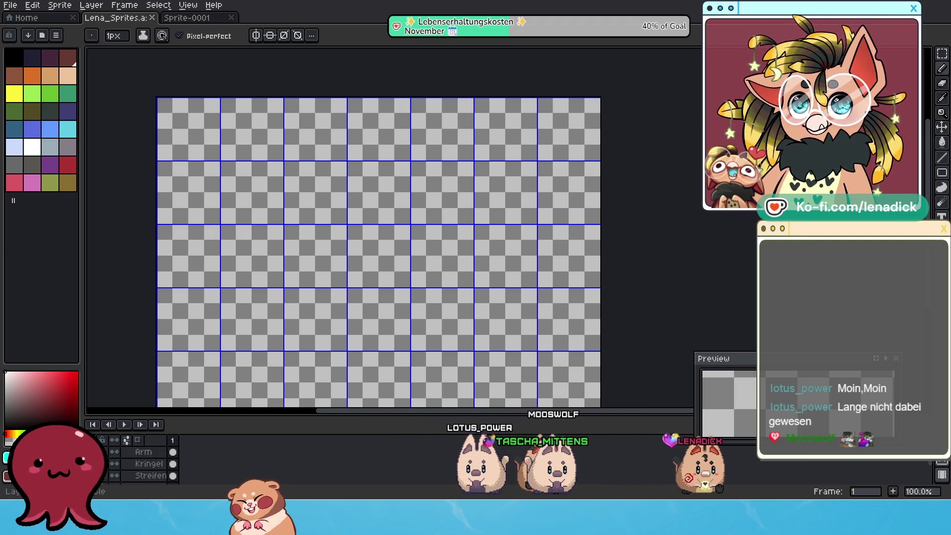
Show the Group 1 layers again and zoom in on the enlarged cat frames.
{"action": "scroll", "coordinate": [103, 465], "scroll_direction": "up", "scroll_amount": 1}
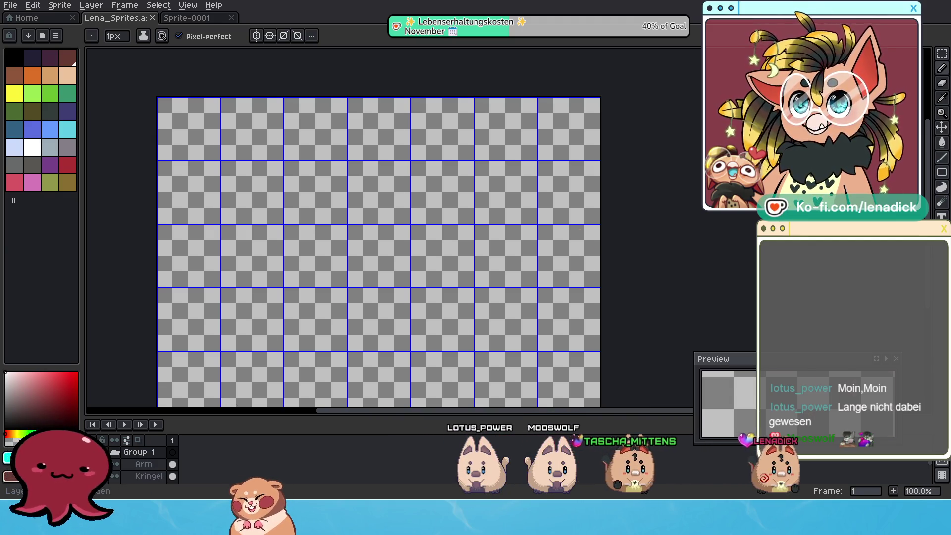
{"action": "left_click", "coordinate": [102, 452]}
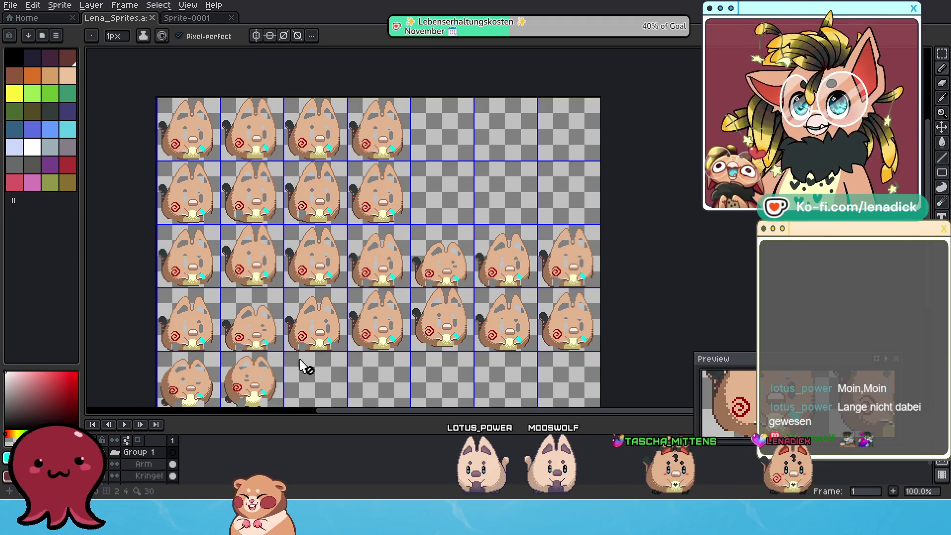
{"action": "scroll", "coordinate": [340, 329], "scroll_direction": "up", "scroll_amount": 2}
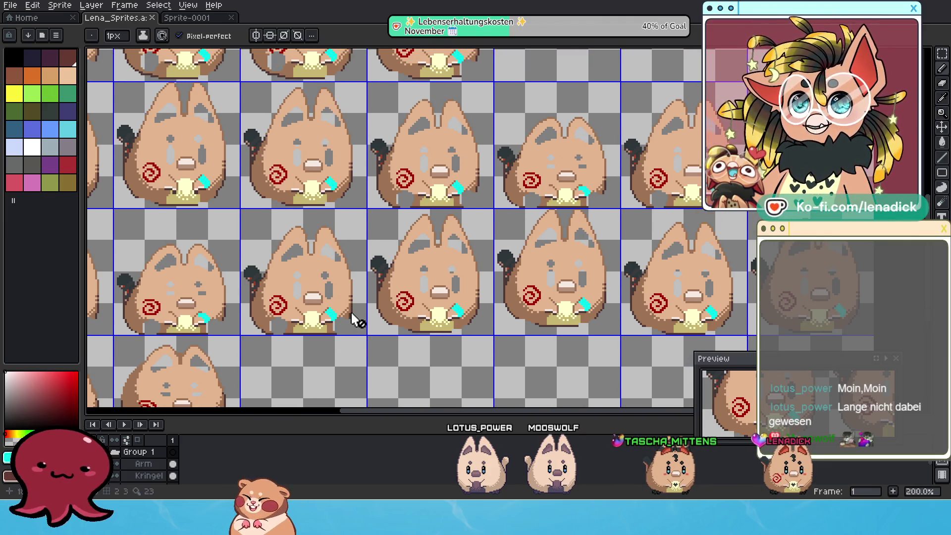
{"action": "scroll", "coordinate": [317, 273], "scroll_direction": "up", "scroll_amount": 1}
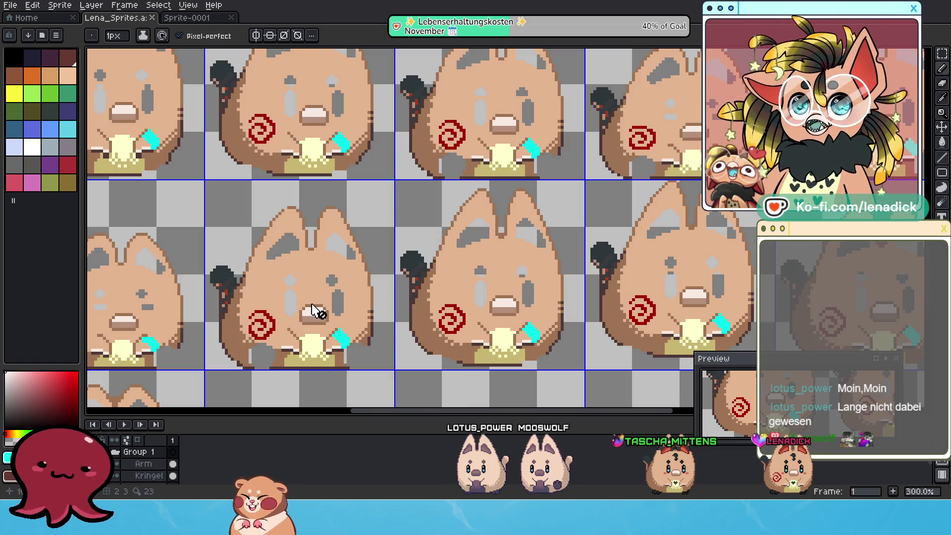
{"action": "left_click_drag", "start_coordinate": [357, 301], "coordinate": [342, 295]}
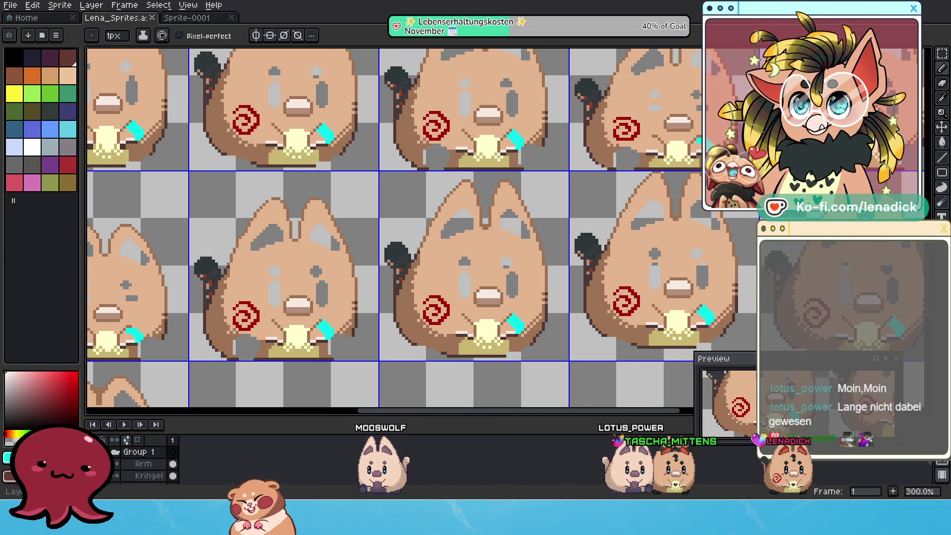
Zoom back out and enlarge the layers panel so more layers are listed.
{"action": "scroll", "coordinate": [291, 315], "scroll_direction": "down", "scroll_amount": 1}
{"action": "scroll", "coordinate": [141, 473], "scroll_direction": "down", "scroll_amount": 1}
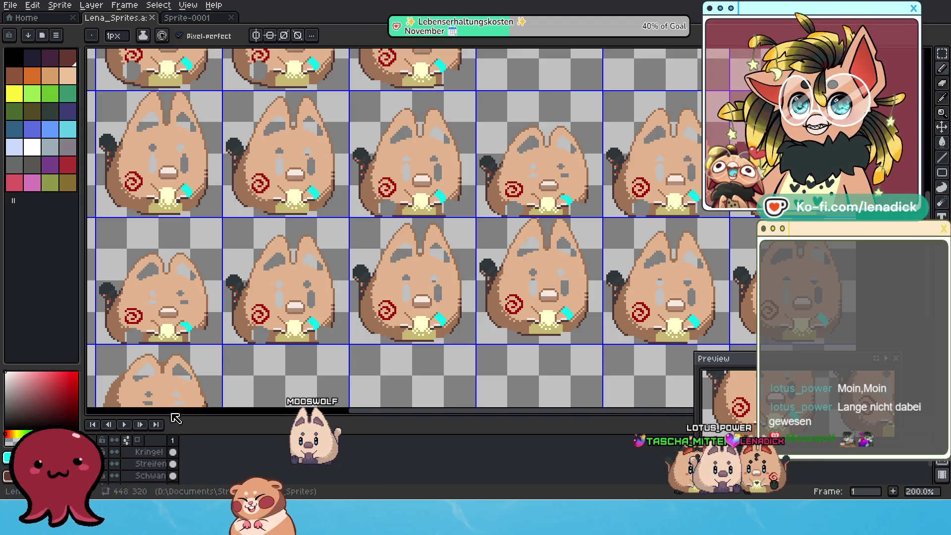
{"action": "left_click_drag", "start_coordinate": [186, 419], "coordinate": [186, 348]}
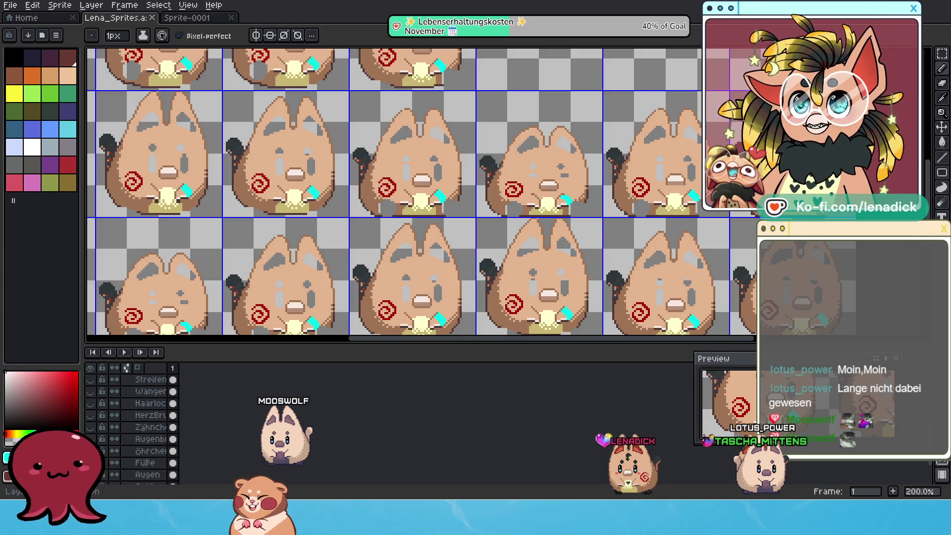
Show the Füße layer and hide the Arm, Kringel and Streifen layers.
{"action": "left_click", "coordinate": [90, 462]}
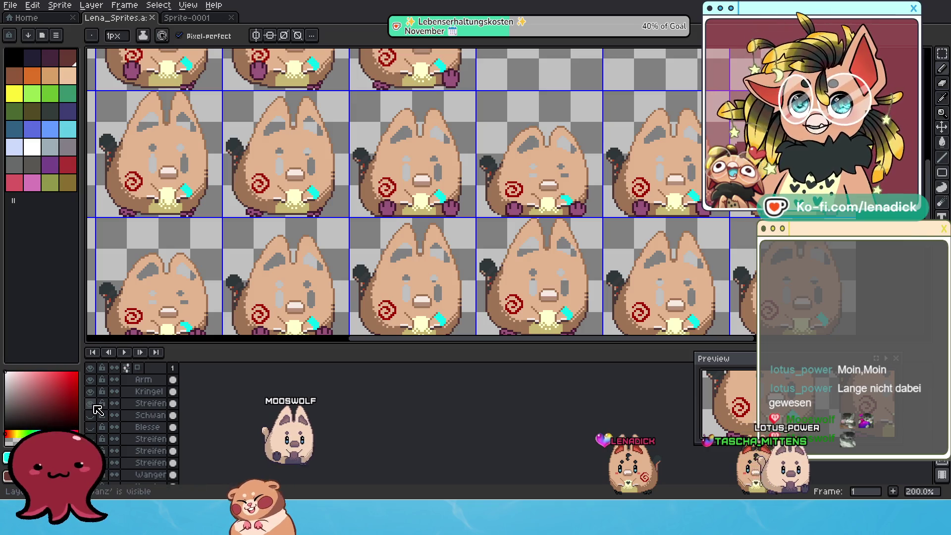
{"action": "left_click_drag", "start_coordinate": [90, 403], "coordinate": [90, 379]}
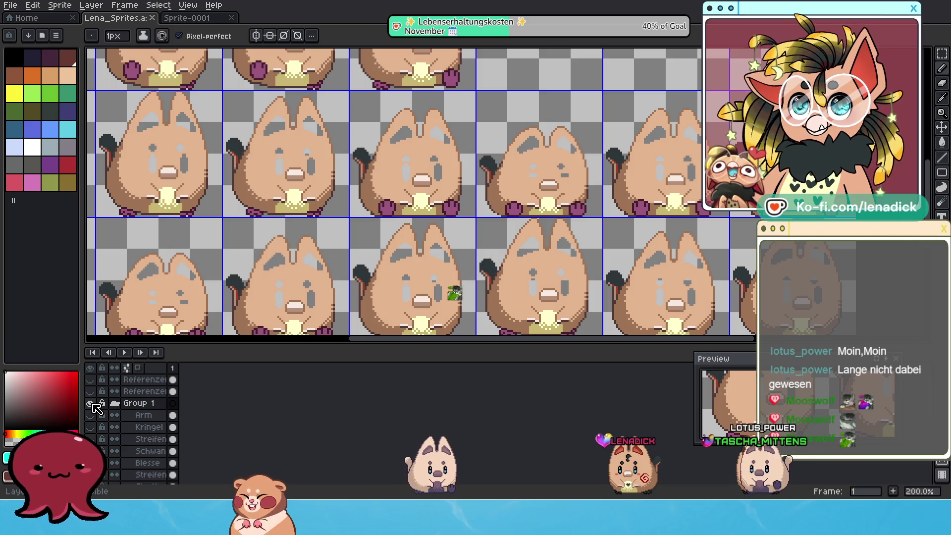
{"action": "key", "text": "alt+shift+n"}
{"action": "scroll", "coordinate": [129, 430], "scroll_direction": "down", "scroll_amount": 4}
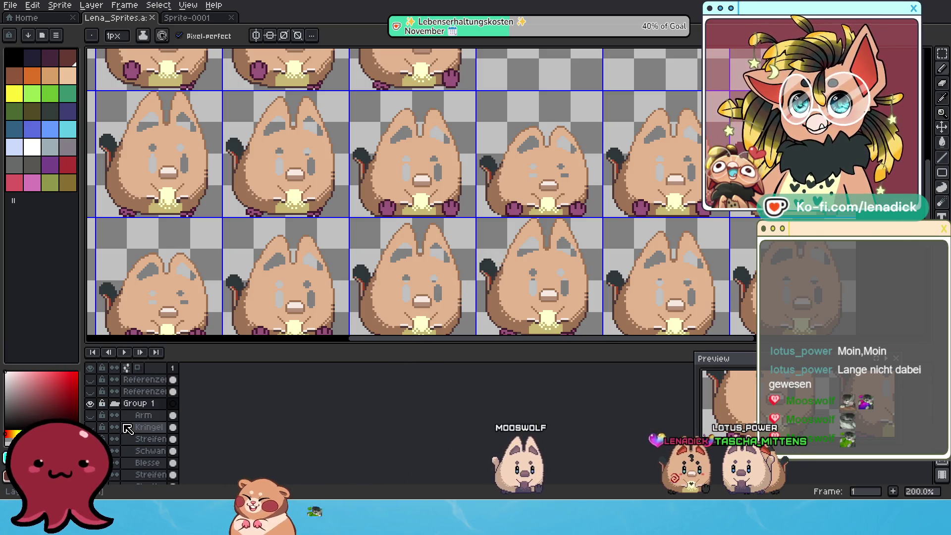
{"action": "scroll", "coordinate": [134, 451], "scroll_direction": "down", "scroll_amount": 3}
Hide the Augen, Outline, Schnabel and Base layers and pan to check the remaining feet.
{"action": "left_click_drag", "start_coordinate": [90, 430], "coordinate": [90, 466]}
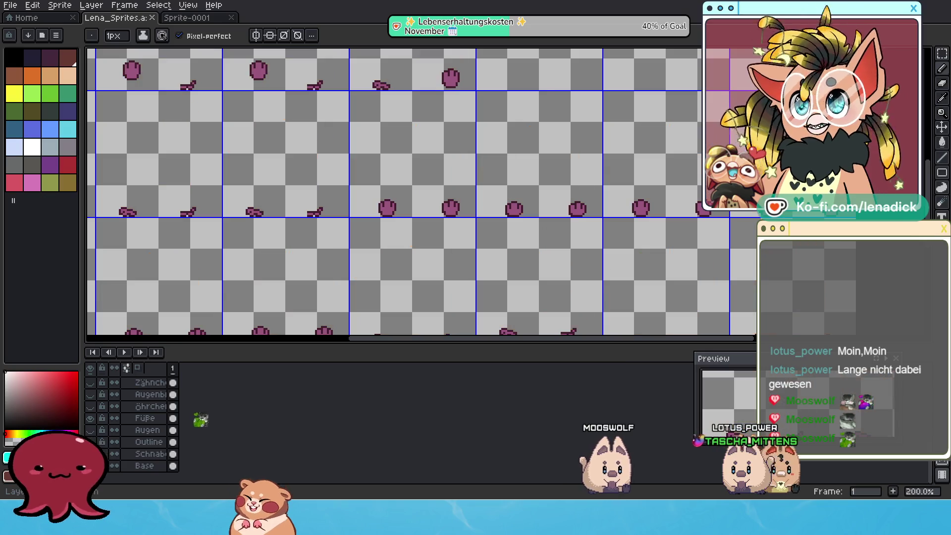
{"action": "scroll", "coordinate": [292, 202], "scroll_direction": "down", "scroll_amount": 2}
{"action": "scroll", "coordinate": [322, 192], "scroll_direction": "up", "scroll_amount": 2}
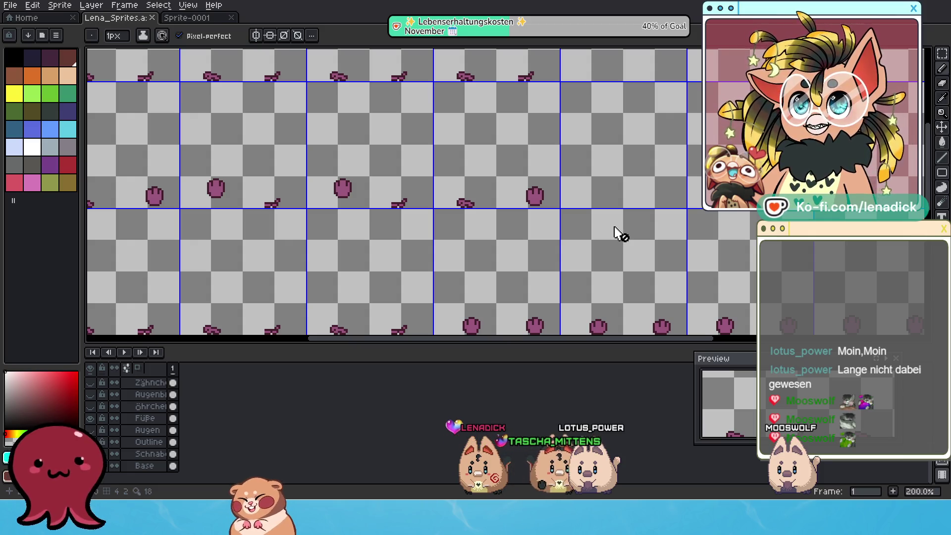
{"action": "mouse_move", "coordinate": [304, 151]}
{"action": "left_mouse_down"}
{"action": "mouse_move", "coordinate": [344, 159]}
{"action": "mouse_move", "coordinate": [452, 226]}
{"action": "left_mouse_up"}
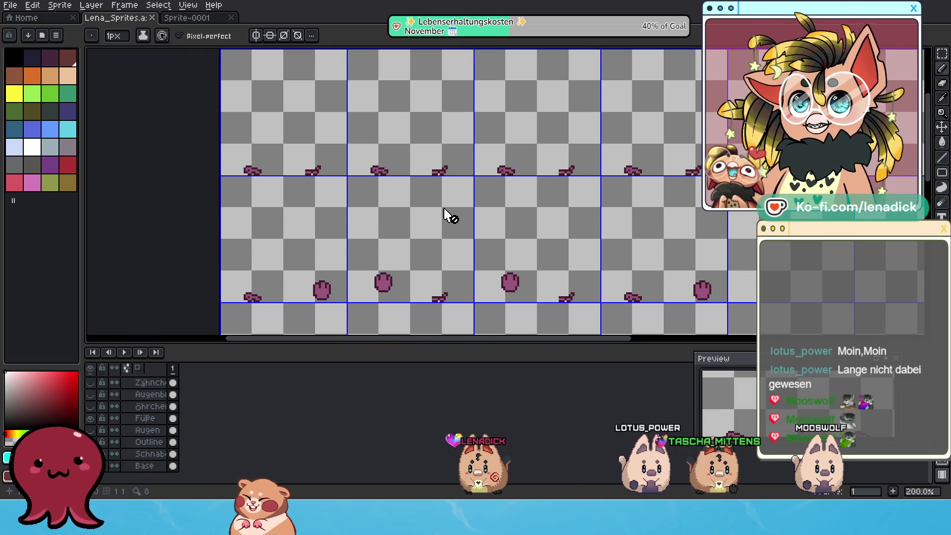
{"action": "mouse_move", "coordinate": [362, 100]}
{"action": "left_mouse_down"}
{"action": "mouse_move", "coordinate": [319, 142]}
{"action": "mouse_move", "coordinate": [304, 128]}
{"action": "left_mouse_up"}
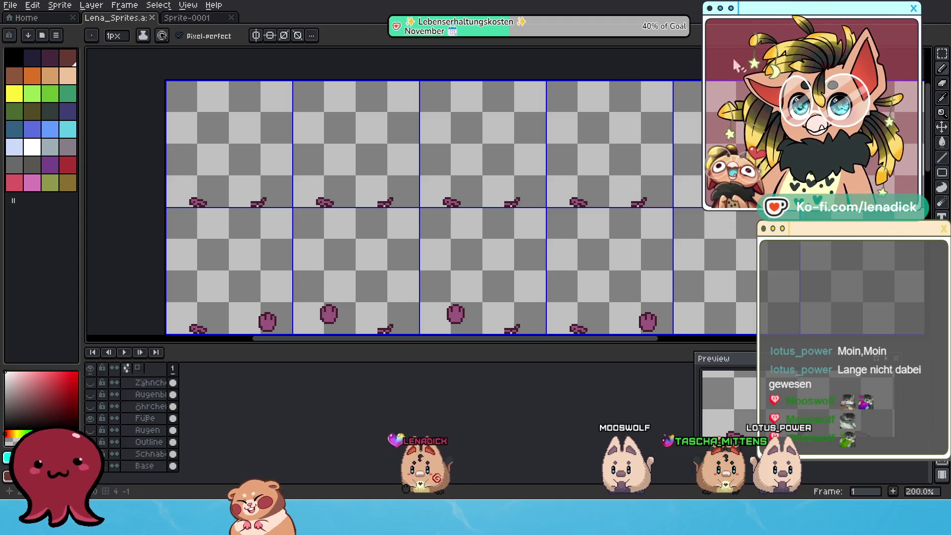
{"action": "left_click", "coordinate": [941, 54]}
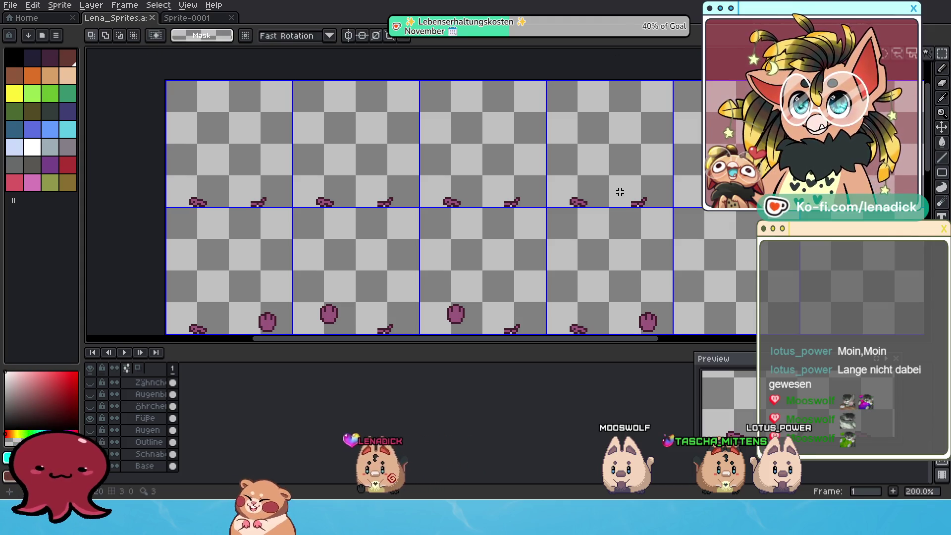
Drag the Füße layer to the top of the layer stack, above the reference and Group 1.
{"action": "scroll", "coordinate": [152, 451], "scroll_direction": "up", "scroll_amount": 2}
{"action": "left_click", "coordinate": [155, 443]}
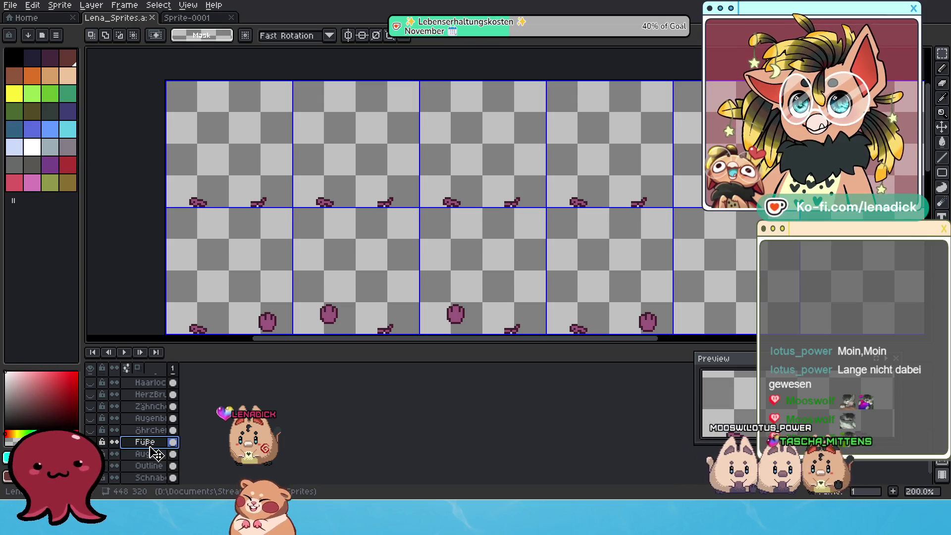
{"action": "left_click_drag", "start_coordinate": [155, 452], "coordinate": [147, 380]}
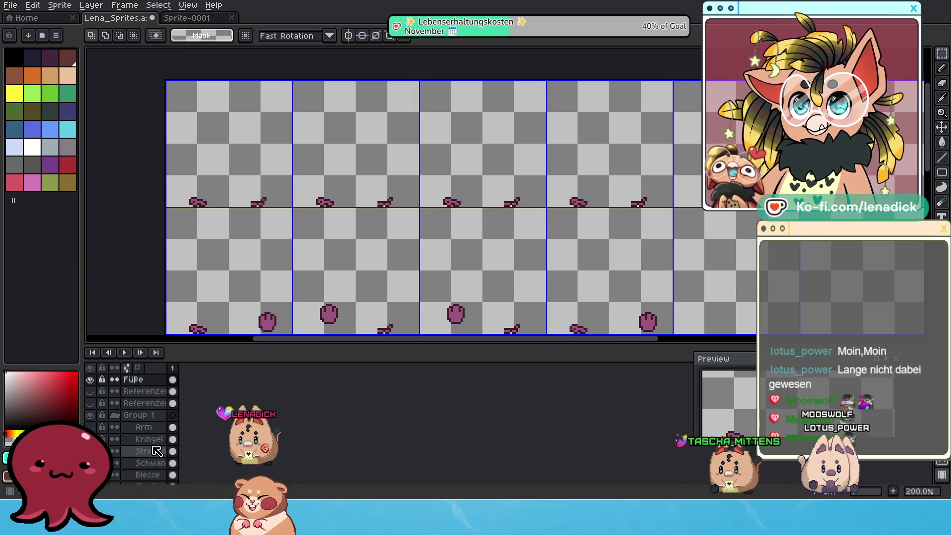
{"action": "scroll", "coordinate": [149, 434], "scroll_direction": "down", "scroll_amount": 1}
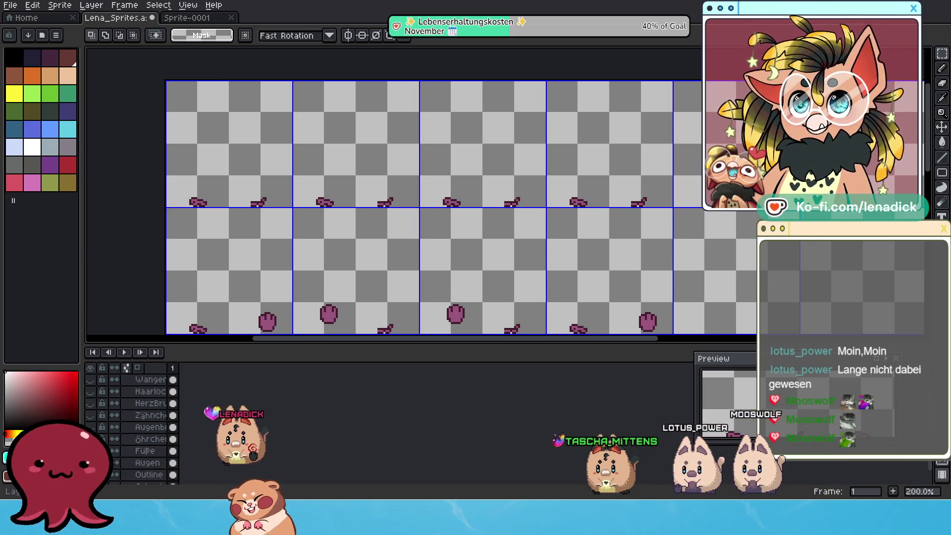
{"action": "scroll", "coordinate": [135, 446], "scroll_direction": "up", "scroll_amount": 3}
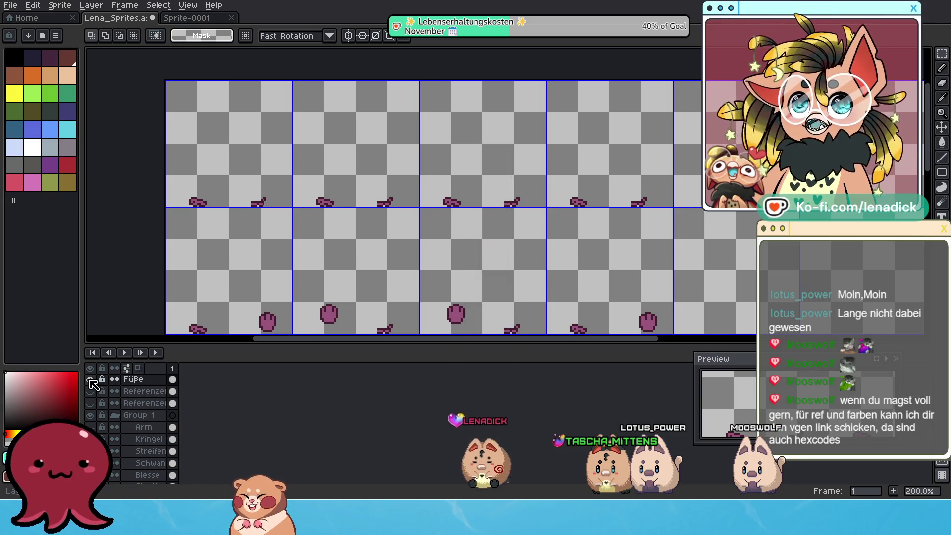
{"action": "double_click", "coordinate": [142, 380]}
Rename the feet layer to Fuß1, then box-select the foot in the first frame.
{"action": "key", "text": "BackSpace"}
{"action": "type", "text": "Fuß1"}
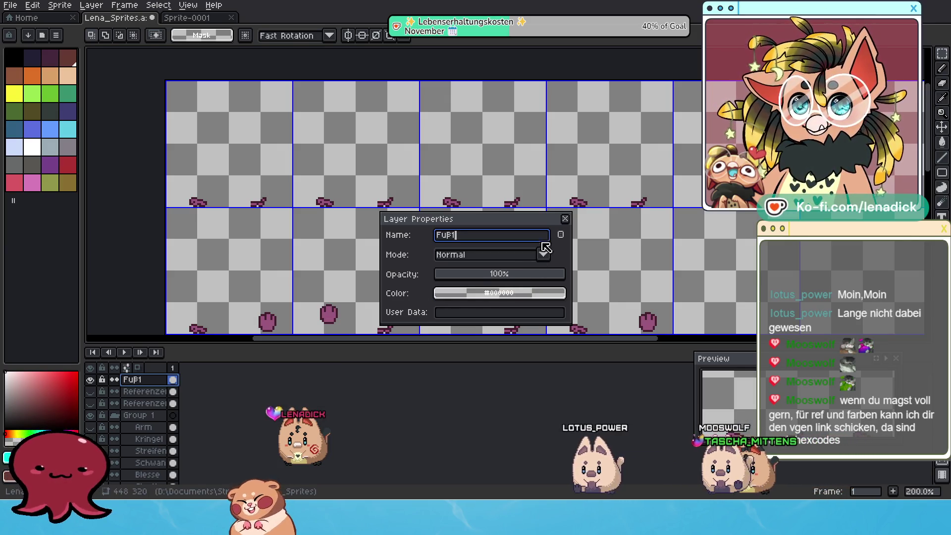
{"action": "left_click", "coordinate": [568, 219]}
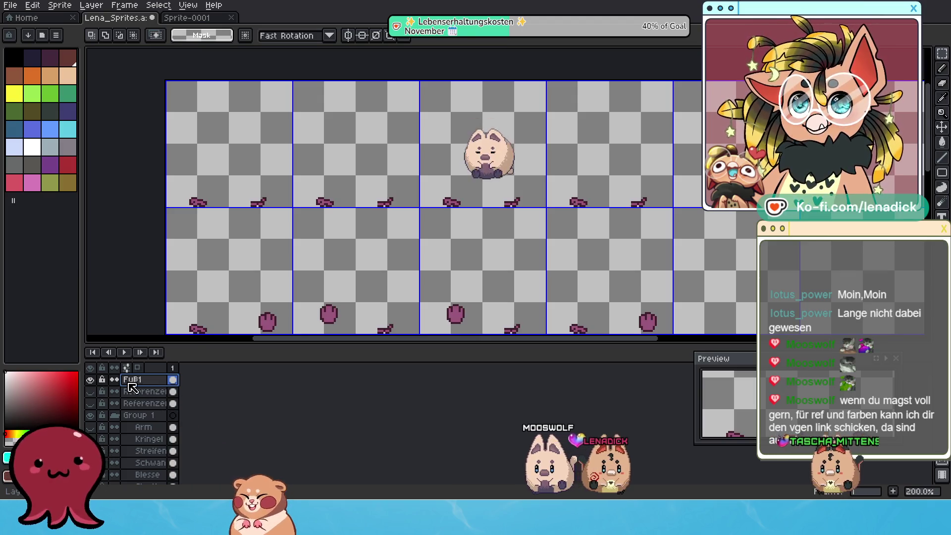
{"action": "mouse_move", "coordinate": [237, 181]}
{"action": "left_mouse_down"}
{"action": "mouse_move", "coordinate": [254, 213]}
{"action": "mouse_move", "coordinate": [285, 237]}
{"action": "left_mouse_up"}
Box-select the feet in the second and third frames and switch the marquee to Add to Selection.
{"action": "left_click_drag", "start_coordinate": [363, 175], "coordinate": [407, 235]}
{"action": "left_click_drag", "start_coordinate": [499, 178], "coordinate": [548, 236]}
{"action": "left_click", "coordinate": [105, 35]}
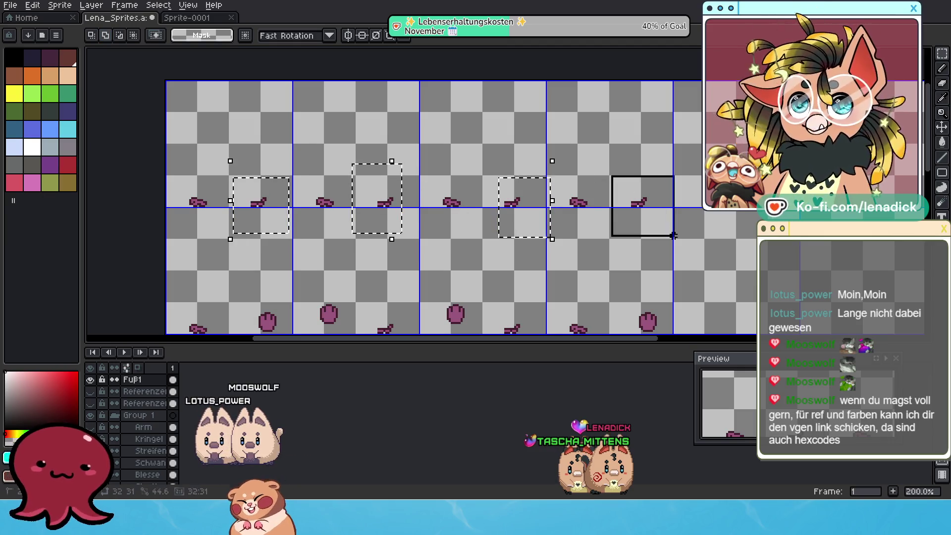
{"action": "left_click_drag", "start_coordinate": [672, 235], "coordinate": [673, 236]}
{"action": "scroll", "coordinate": [654, 213], "scroll_direction": "down", "scroll_amount": 5}
{"action": "left_click_drag", "start_coordinate": [607, 159], "coordinate": [652, 242]}
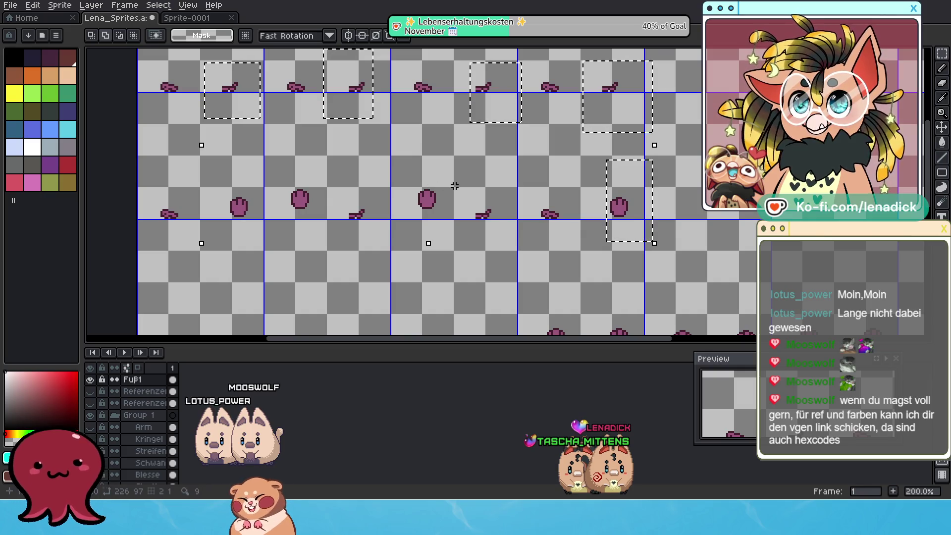
Add one foot from each of the next several frames to the selection.
{"action": "left_click_drag", "start_coordinate": [337, 185], "coordinate": [376, 246]}
{"action": "left_click_drag", "start_coordinate": [214, 179], "coordinate": [255, 237]}
{"action": "scroll", "coordinate": [280, 168], "scroll_direction": "down", "scroll_amount": 5}
{"action": "left_click_drag", "start_coordinate": [212, 165], "coordinate": [254, 233]}
{"action": "left_click_drag", "start_coordinate": [332, 158], "coordinate": [371, 219]}
{"action": "scroll", "coordinate": [464, 166], "scroll_direction": "right", "scroll_amount": 4}
{"action": "left_click_drag", "start_coordinate": [343, 159], "coordinate": [398, 231]}
{"action": "left_click_drag", "start_coordinate": [485, 147], "coordinate": [545, 225]}
Add feet from the remaining right-hand frames, including the right flat foot, to the selection.
{"action": "scroll", "coordinate": [607, 157], "scroll_direction": "right", "scroll_amount": 8}
{"action": "left_click_drag", "start_coordinate": [368, 174], "coordinate": [417, 239]}
{"action": "left_click_drag", "start_coordinate": [506, 169], "coordinate": [542, 231]}
{"action": "left_click_drag", "start_coordinate": [488, 173], "coordinate": [525, 229]}
{"action": "left_click_drag", "start_coordinate": [605, 169], "coordinate": [665, 237]}
{"action": "scroll", "coordinate": [665, 237], "scroll_direction": "down", "scroll_amount": 2}
{"action": "left_click_drag", "start_coordinate": [587, 186], "coordinate": [636, 247]}
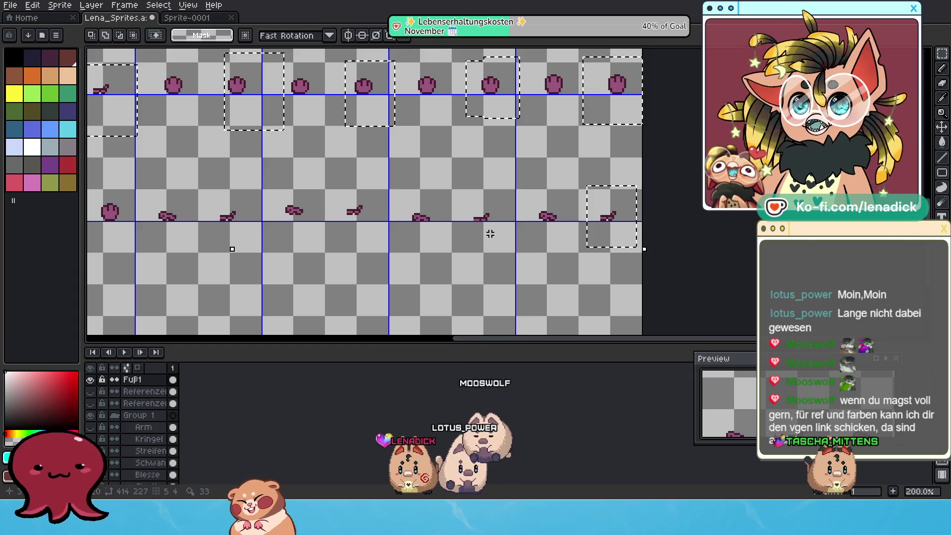
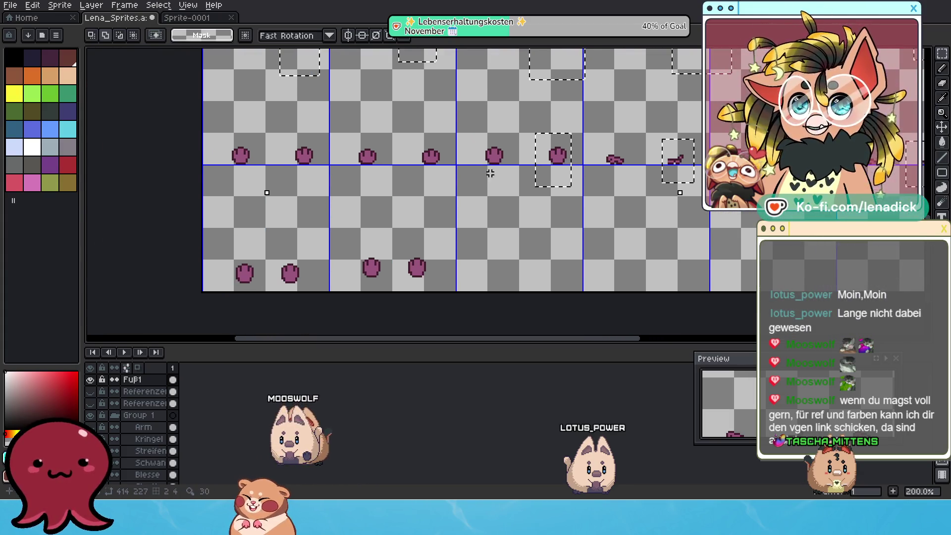
Marquee-select three unwanted round feet on the Fuß1 sheet and delete them.
{"action": "left_click_drag", "start_coordinate": [283, 139], "coordinate": [320, 195]}
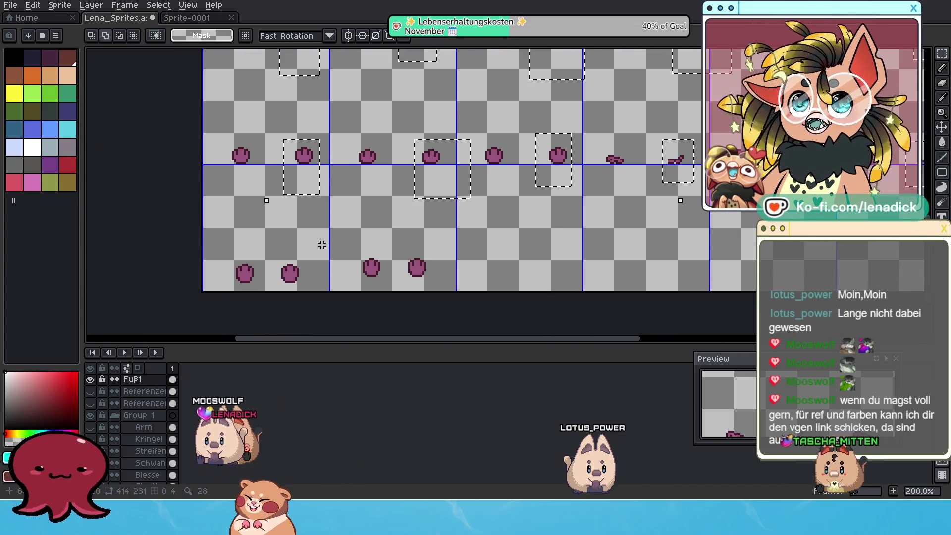
{"action": "left_click_drag", "start_coordinate": [274, 244], "coordinate": [301, 292]}
{"action": "left_click_drag", "start_coordinate": [396, 242], "coordinate": [442, 291]}
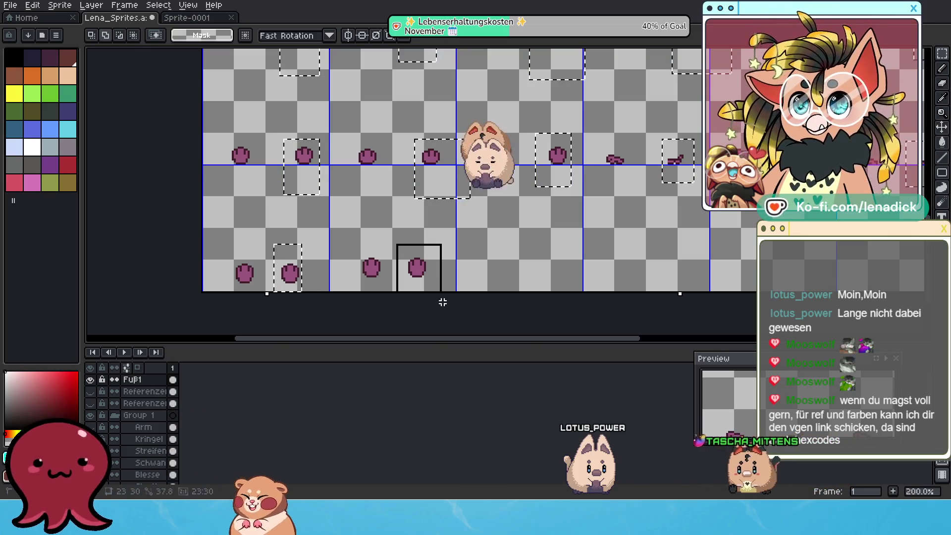
{"action": "scroll", "coordinate": [434, 311], "scroll_direction": "right", "scroll_amount": 3}
{"action": "scroll", "coordinate": [434, 311], "scroll_direction": "up", "scroll_amount": 3}
{"action": "key", "text": "Delete"}
Pick the Paint Bucket and bring up the Sprite-0001 cat reference drawing.
{"action": "left_click_drag", "start_coordinate": [387, 147], "coordinate": [410, 219]}
{"action": "scroll", "coordinate": [421, 223], "scroll_direction": "up", "scroll_amount": 4}
{"action": "scroll", "coordinate": [446, 237], "scroll_direction": "left", "scroll_amount": 1}
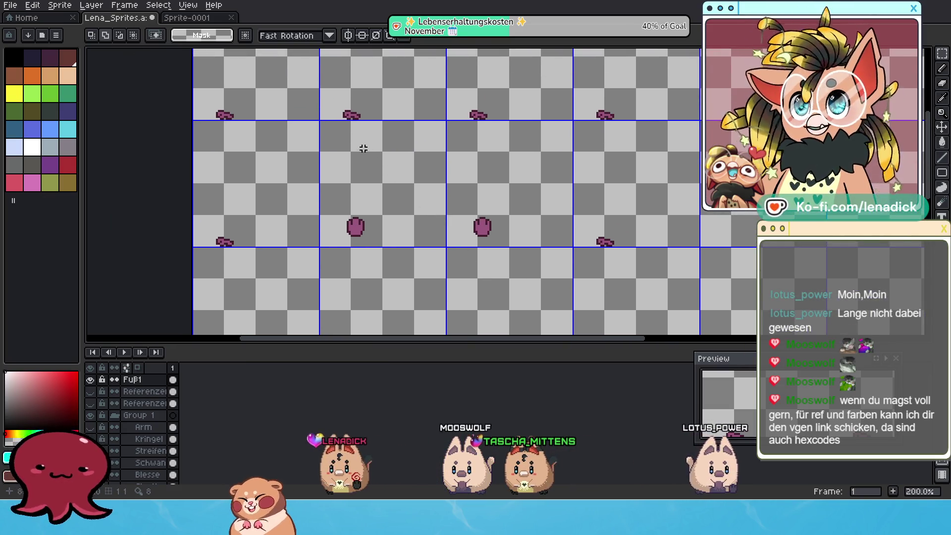
{"action": "scroll", "coordinate": [350, 140], "scroll_direction": "up", "scroll_amount": 1}
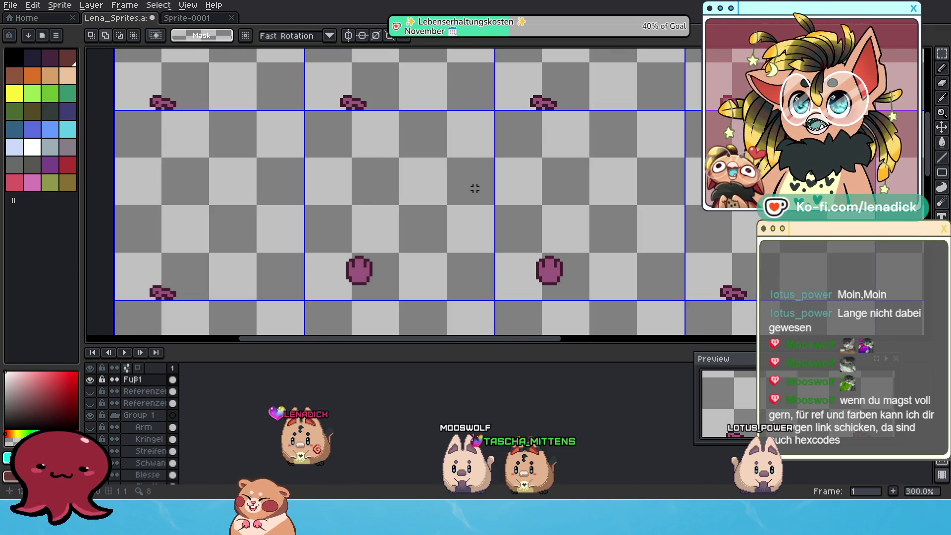
{"action": "left_click_drag", "start_coordinate": [317, 156], "coordinate": [385, 203]}
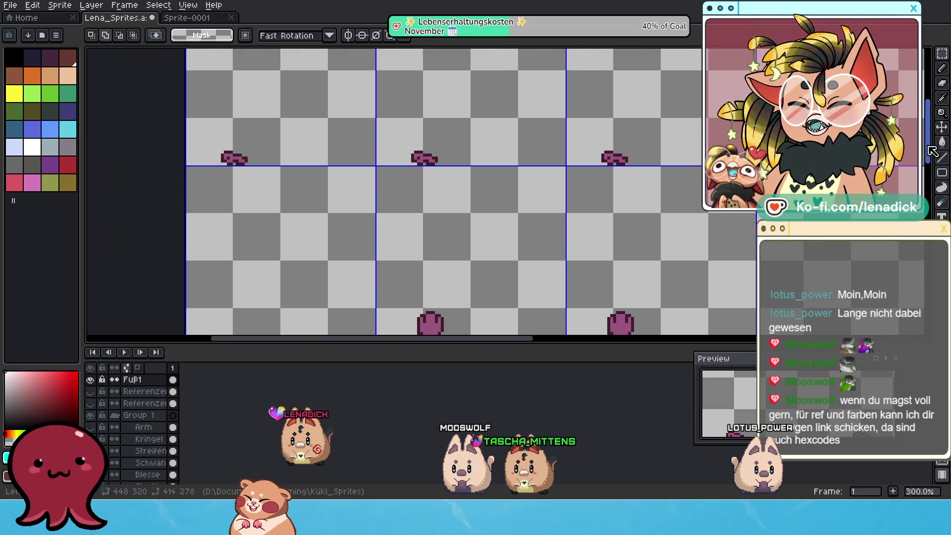
{"action": "left_click", "coordinate": [943, 145]}
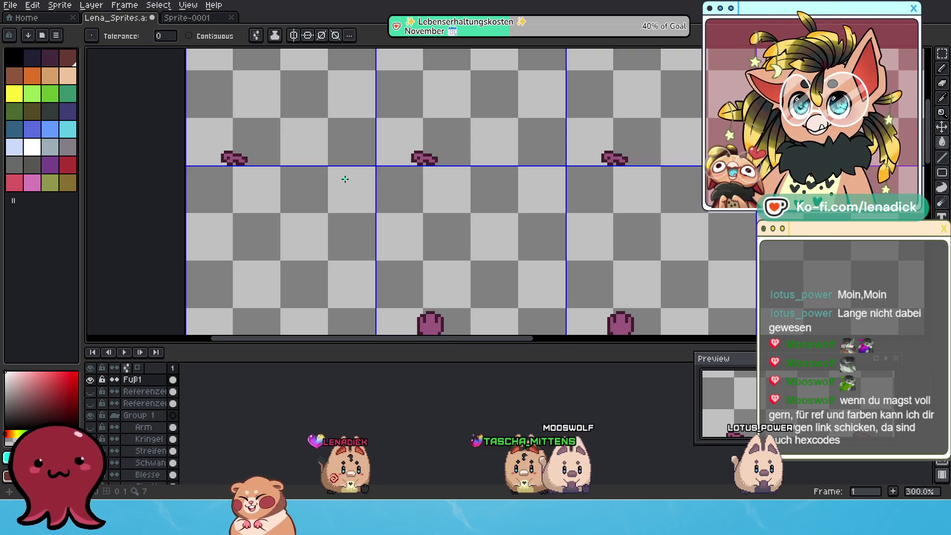
{"action": "left_click", "coordinate": [182, 20]}
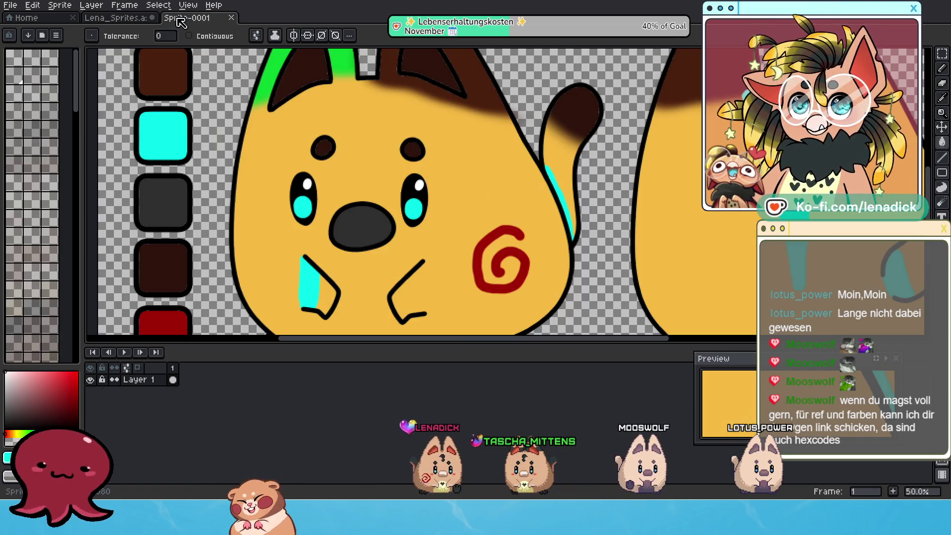
Copy the cat drawing's bottom edge and paste it into the Lena_Sprites sheet.
{"action": "scroll", "coordinate": [383, 219], "scroll_direction": "down", "scroll_amount": 2}
{"action": "scroll", "coordinate": [382, 220], "scroll_direction": "up", "scroll_amount": 1}
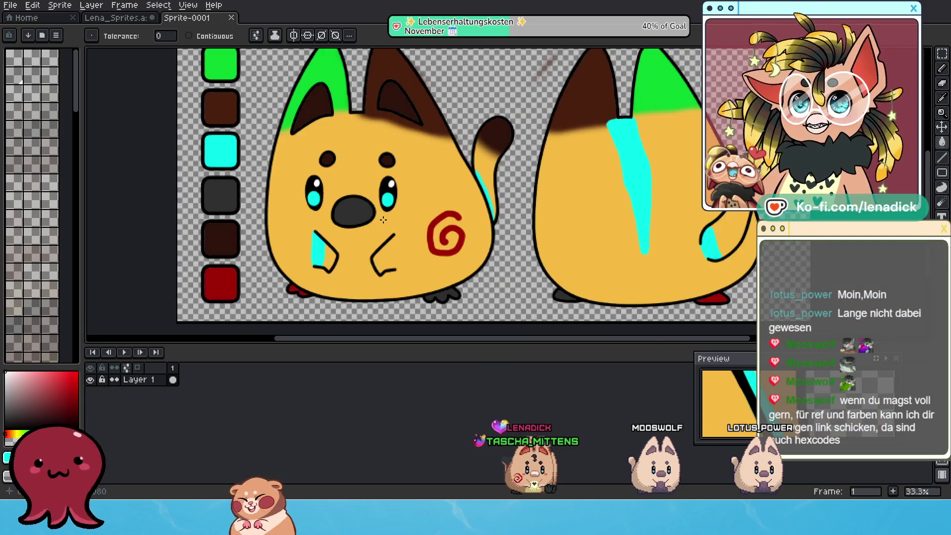
{"action": "left_click", "coordinate": [941, 53]}
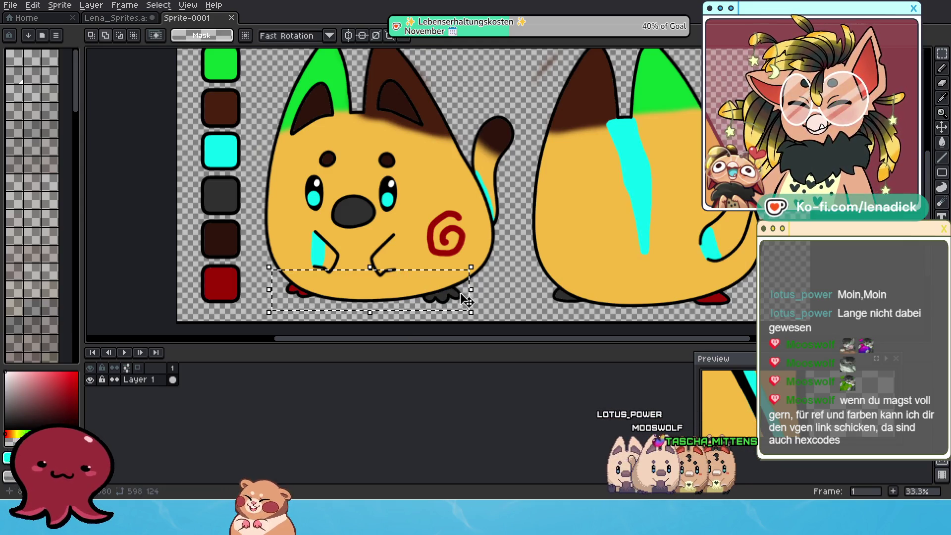
{"action": "left_click", "coordinate": [117, 17]}
{"action": "scroll", "coordinate": [377, 193], "scroll_direction": "down", "scroll_amount": 3}
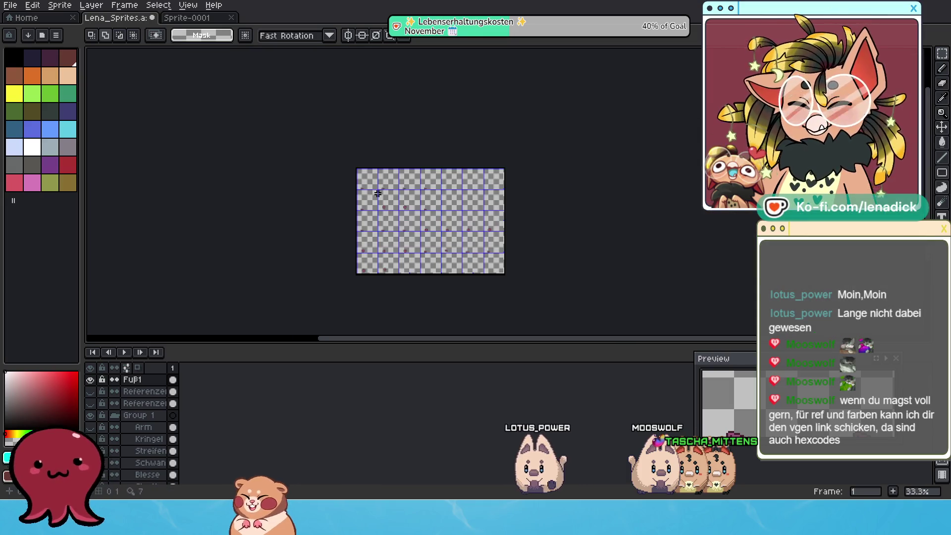
{"action": "scroll", "coordinate": [378, 198], "scroll_direction": "up", "scroll_amount": 1}
{"action": "key", "text": "ctrl+v"}
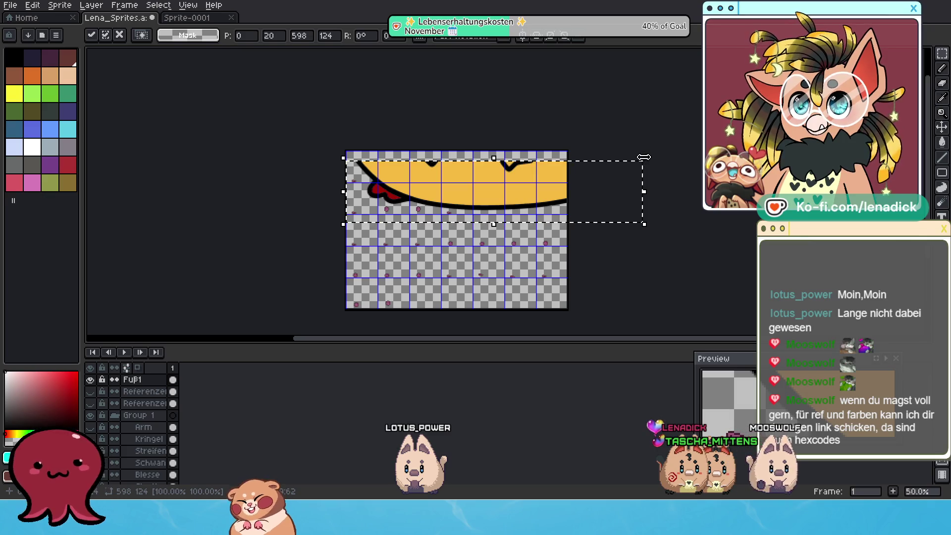
Scale the pasted cat piece down to about 142×42 pixels and check its placement.
{"action": "mouse_move", "coordinate": [643, 224]}
{"action": "left_mouse_down"}
{"action": "mouse_move", "coordinate": [419, 184]}
{"action": "mouse_move", "coordinate": [511, 266]}
{"action": "left_mouse_up"}
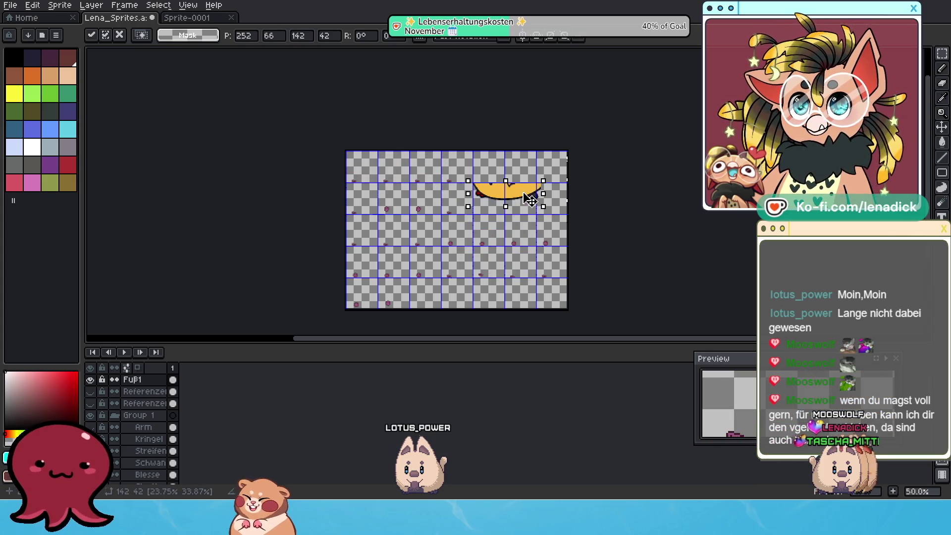
{"action": "scroll", "coordinate": [512, 197], "scroll_direction": "up", "scroll_amount": 2}
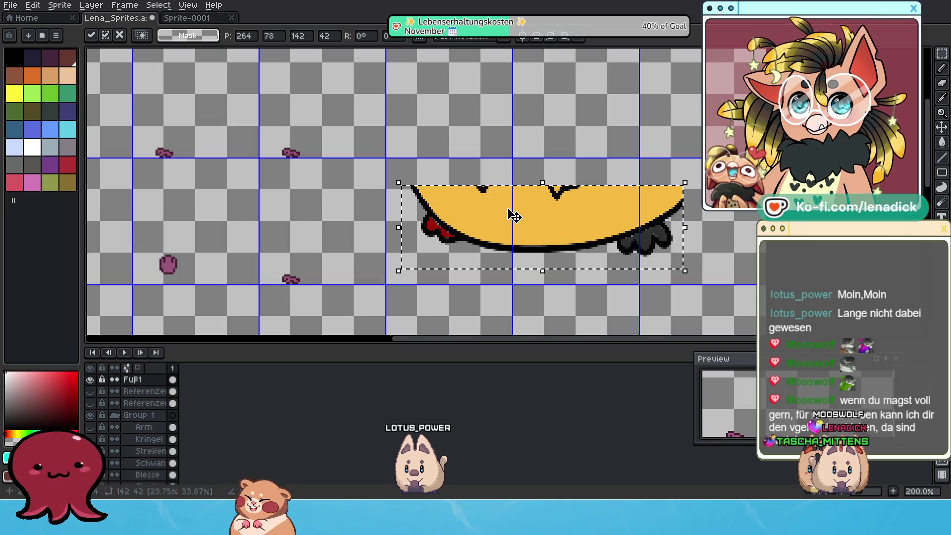
{"action": "scroll", "coordinate": [453, 226], "scroll_direction": "left", "scroll_amount": 2}
{"action": "scroll", "coordinate": [453, 226], "scroll_direction": "down", "scroll_amount": 2}
{"action": "scroll", "coordinate": [476, 227], "scroll_direction": "left", "scroll_amount": 1}
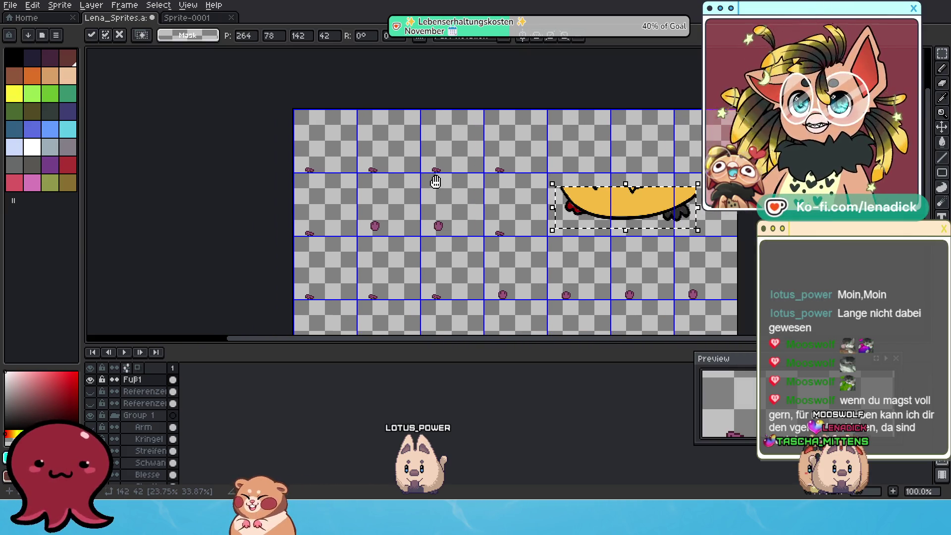
{"action": "scroll", "coordinate": [494, 227], "scroll_direction": "up", "scroll_amount": 2}
{"action": "mouse_move", "coordinate": [488, 188]}
{"action": "left_mouse_down"}
{"action": "mouse_move", "coordinate": [467, 210]}
{"action": "mouse_move", "coordinate": [491, 229]}
{"action": "left_mouse_up"}
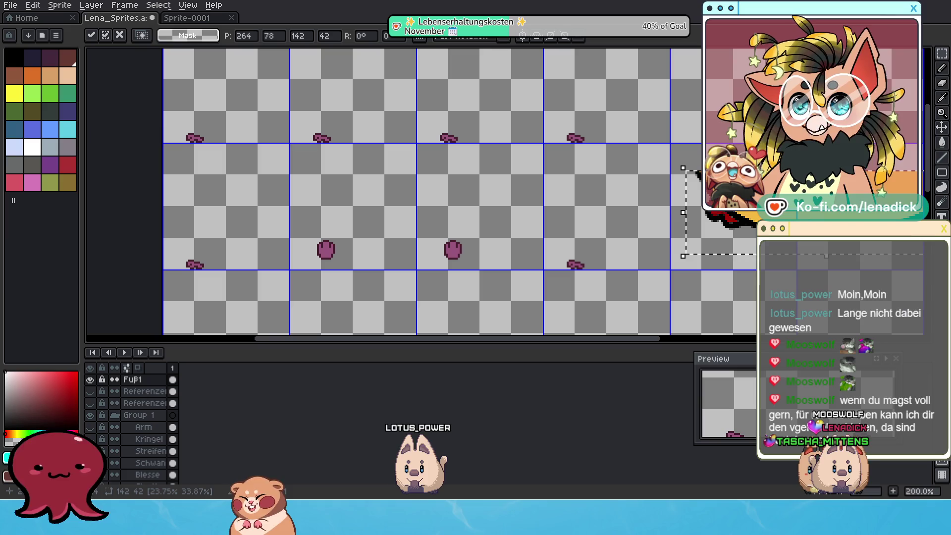
{"action": "scroll", "coordinate": [847, 105], "scroll_direction": "down", "scroll_amount": 1}
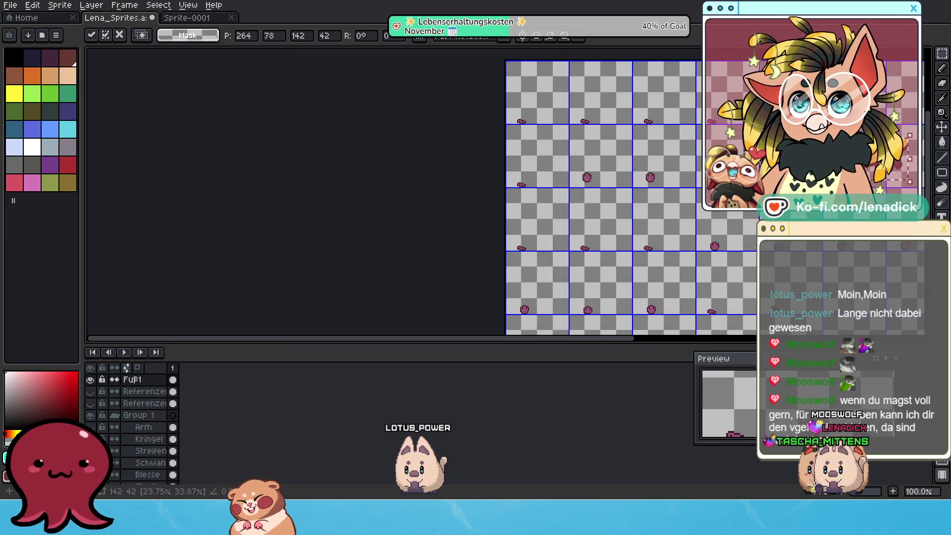
{"action": "scroll", "coordinate": [772, 174], "scroll_direction": "up", "scroll_amount": 1}
{"action": "mouse_move", "coordinate": [743, 277]}
{"action": "left_mouse_down"}
{"action": "mouse_move", "coordinate": [696, 272]}
{"action": "mouse_move", "coordinate": [655, 205]}
{"action": "mouse_move", "coordinate": [634, 212]}
{"action": "left_mouse_up"}
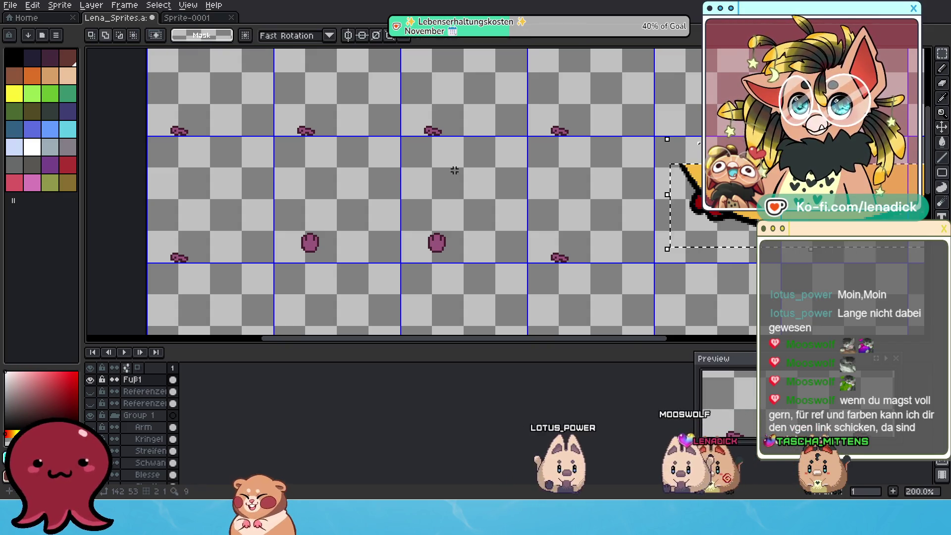
{"action": "scroll", "coordinate": [423, 193], "scroll_direction": "down", "scroll_amount": 1}
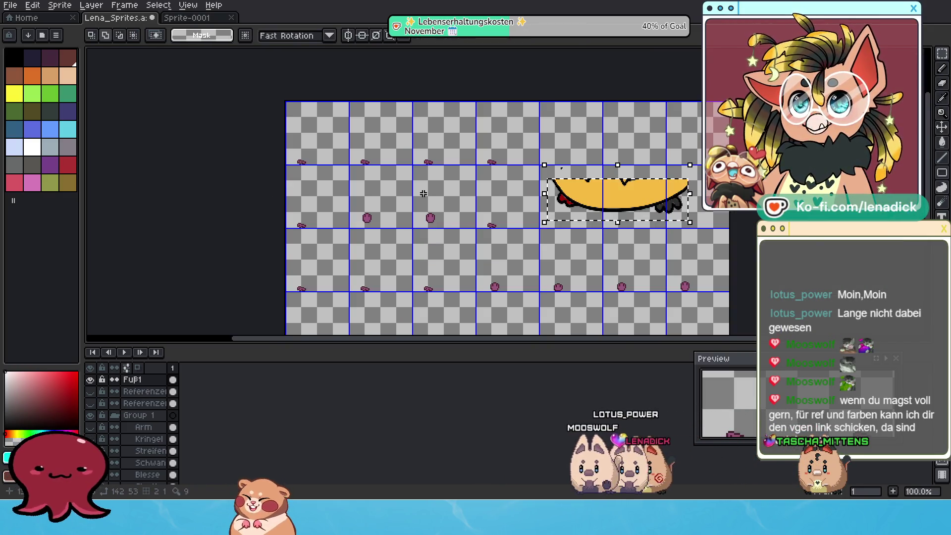
{"action": "scroll", "coordinate": [421, 193], "scroll_direction": "up", "scroll_amount": 1}
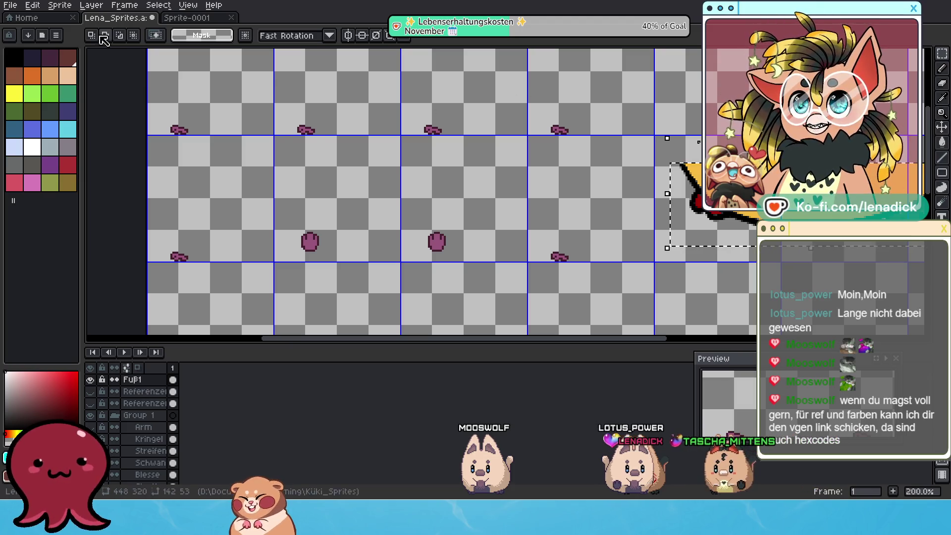
Select the Paint Bucket and sample an orange colour from the canvas.
{"action": "mouse_move", "coordinate": [947, 56]}
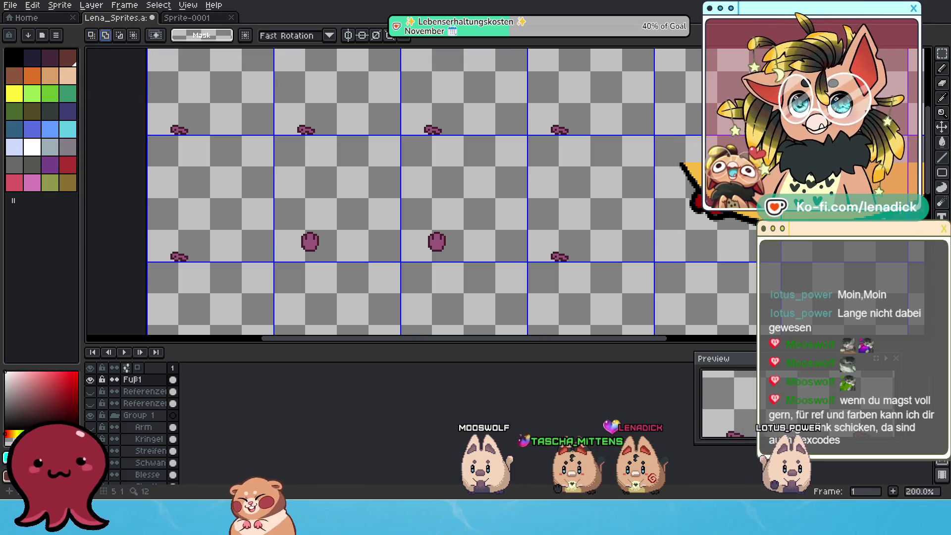
{"action": "left_click", "coordinate": [946, 145]}
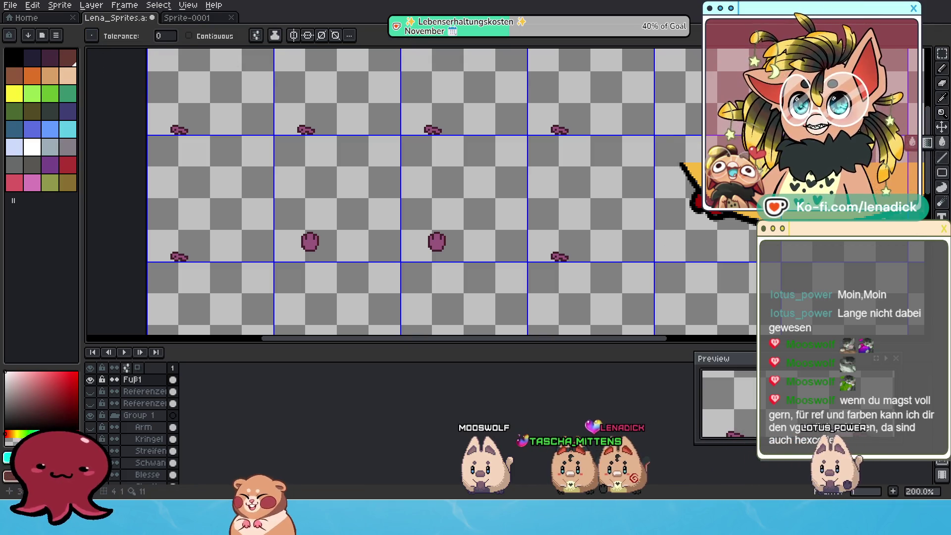
{"action": "left_click", "coordinate": [636, 179], "text": "alt"}
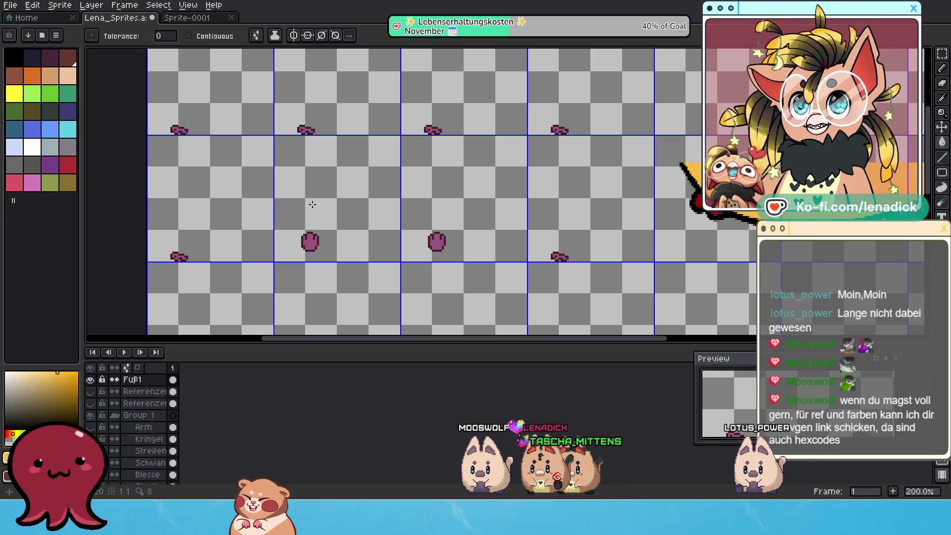
{"action": "scroll", "coordinate": [622, 190], "scroll_direction": "up", "scroll_amount": 1}
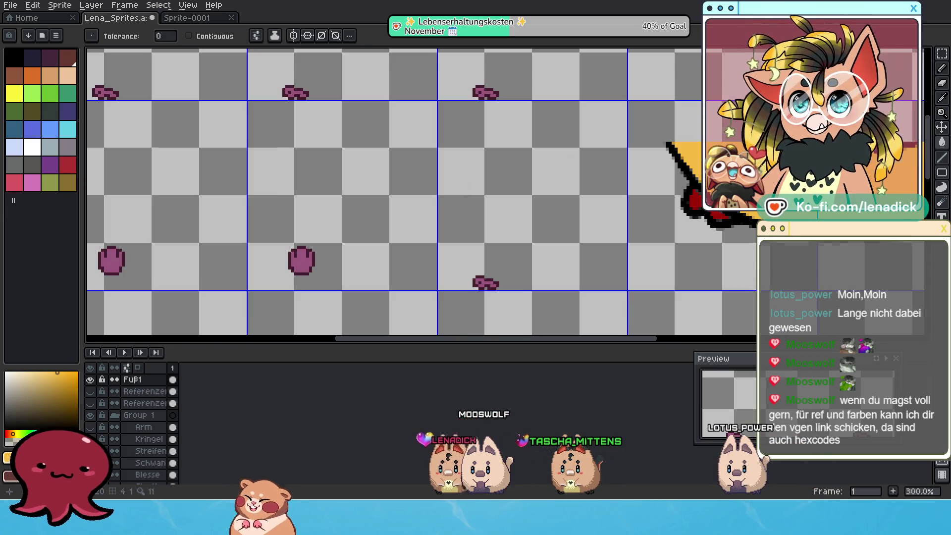
{"action": "scroll", "coordinate": [621, 190], "scroll_direction": "down", "scroll_amount": 1}
{"action": "scroll", "coordinate": [622, 190], "scroll_direction": "up", "scroll_amount": 1}
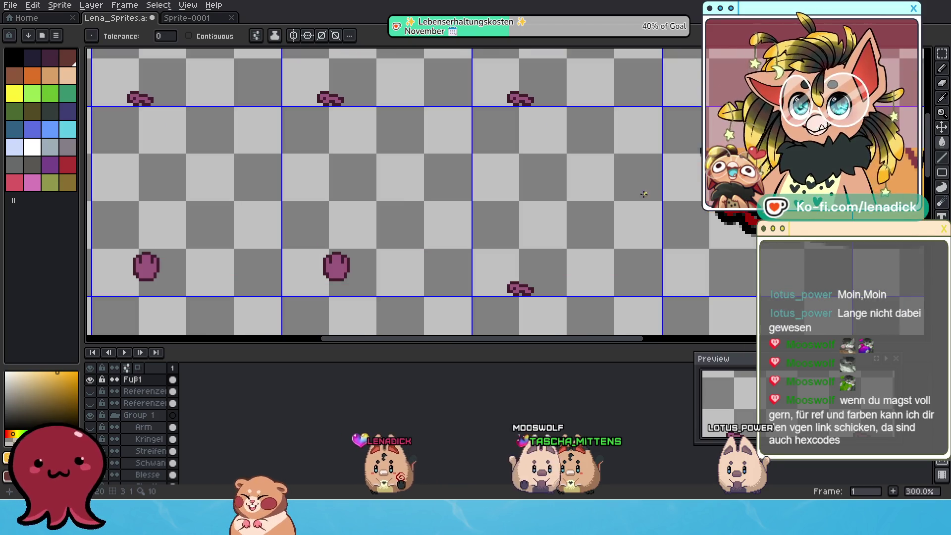
Pan and zoom across the sheet to view all the red foot marks.
{"action": "left_click_drag", "start_coordinate": [279, 228], "coordinate": [399, 232]}
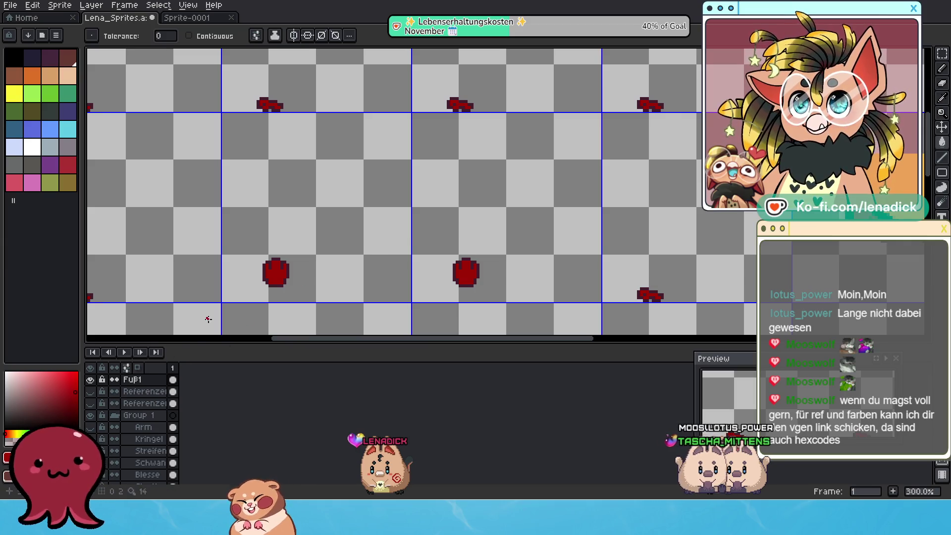
{"action": "scroll", "coordinate": [335, 279], "scroll_direction": "up", "scroll_amount": 1}
{"action": "left_click_drag", "start_coordinate": [242, 283], "coordinate": [387, 285]}
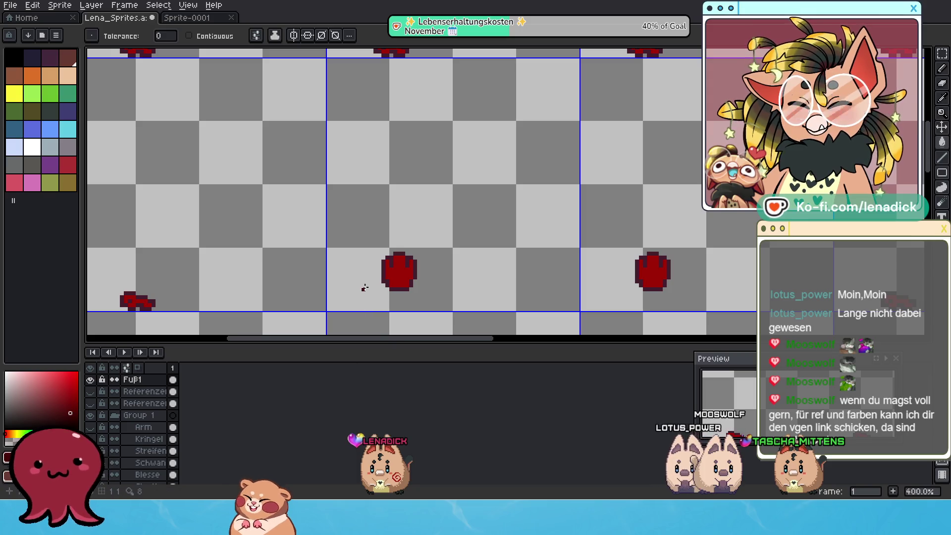
{"action": "scroll", "coordinate": [391, 273], "scroll_direction": "up", "scroll_amount": 3}
{"action": "scroll", "coordinate": [441, 265], "scroll_direction": "down", "scroll_amount": 6}
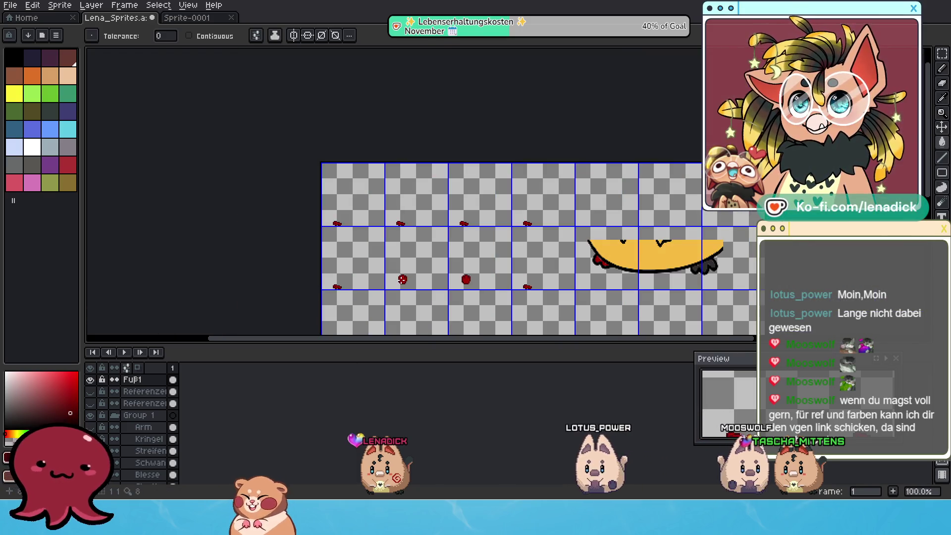
{"action": "scroll", "coordinate": [441, 263], "scroll_direction": "up", "scroll_amount": 3}
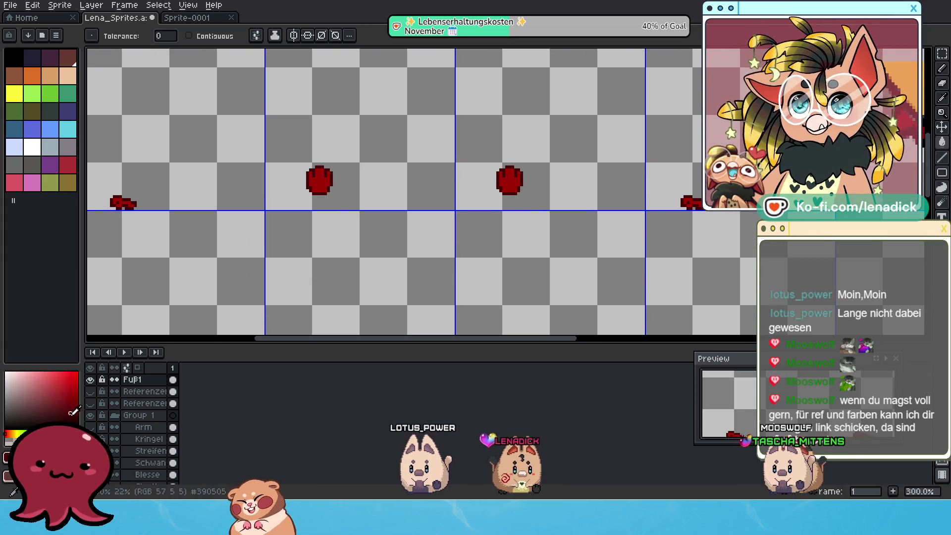
{"action": "scroll", "coordinate": [327, 208], "scroll_direction": "up", "scroll_amount": 2}
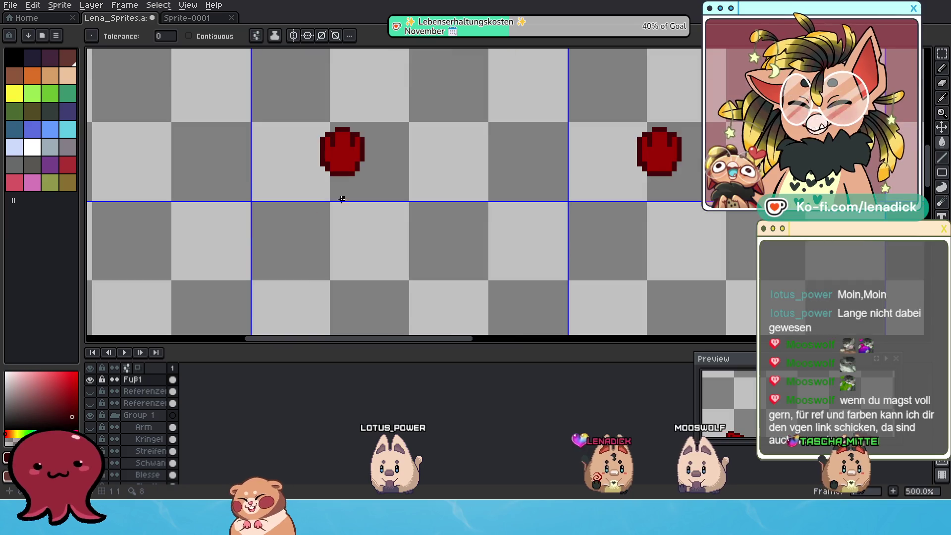
{"action": "scroll", "coordinate": [361, 152], "scroll_direction": "down", "scroll_amount": 5}
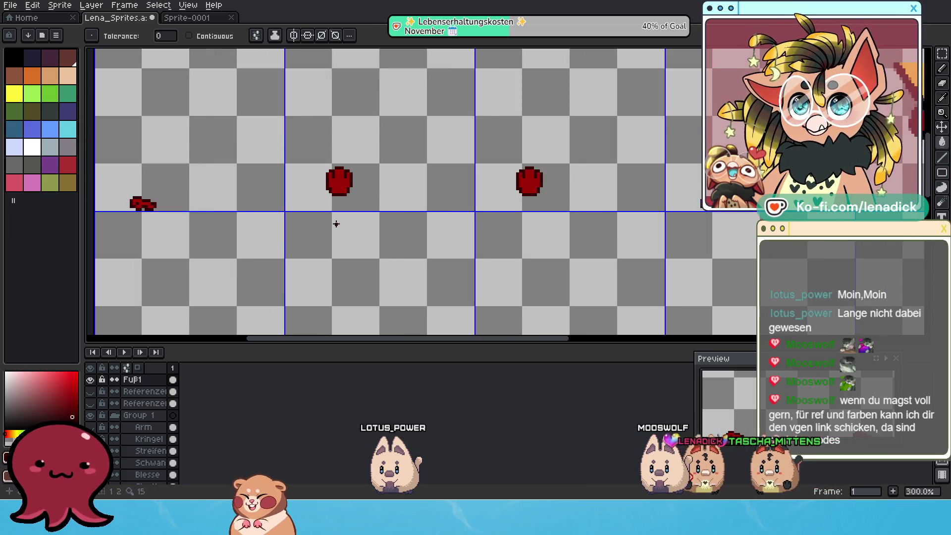
{"action": "mouse_move", "coordinate": [362, 200]}
{"action": "left_mouse_down"}
{"action": "mouse_move", "coordinate": [361, 180]}
{"action": "mouse_move", "coordinate": [343, 251]}
{"action": "left_mouse_up"}
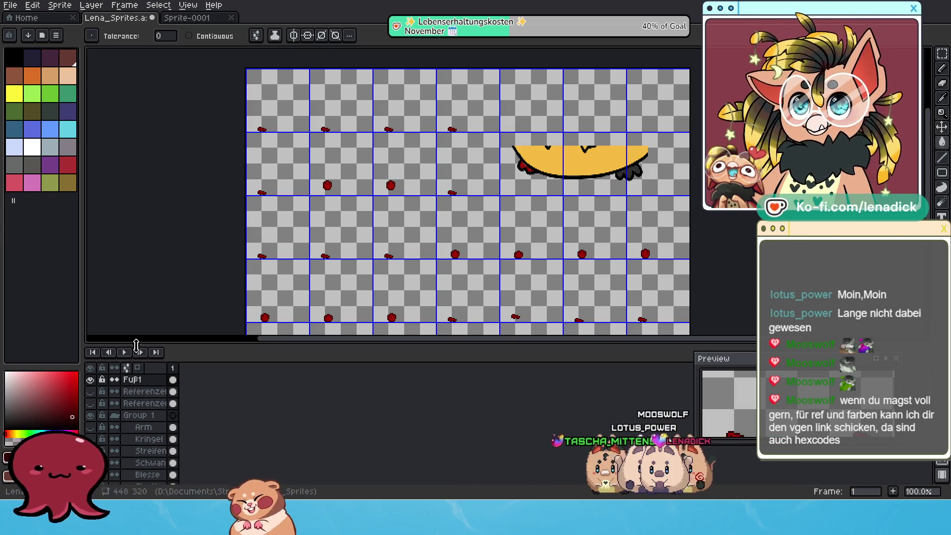
Delete the stray yellow shape and export the sheet as Küki_Fuß1.png without layers.
{"action": "left_click", "coordinate": [941, 56]}
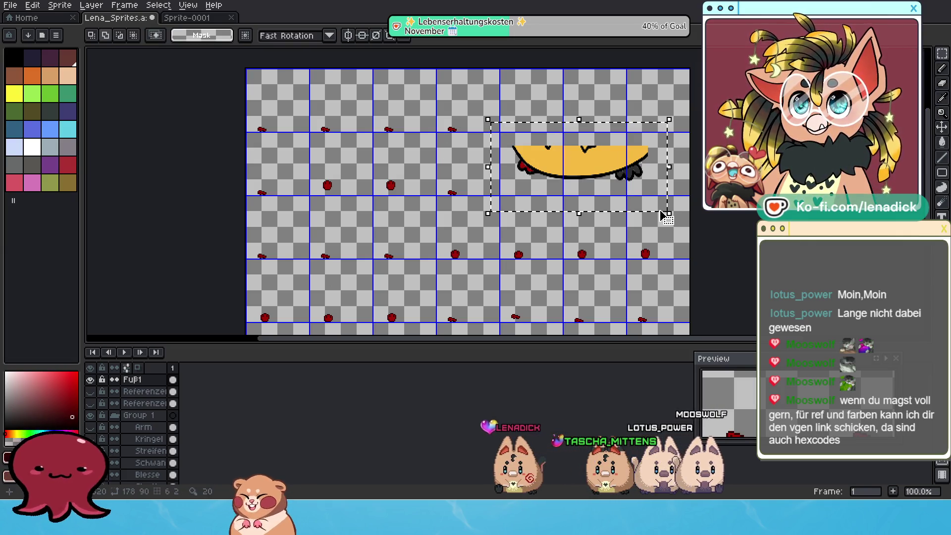
{"action": "key", "text": "Delete"}
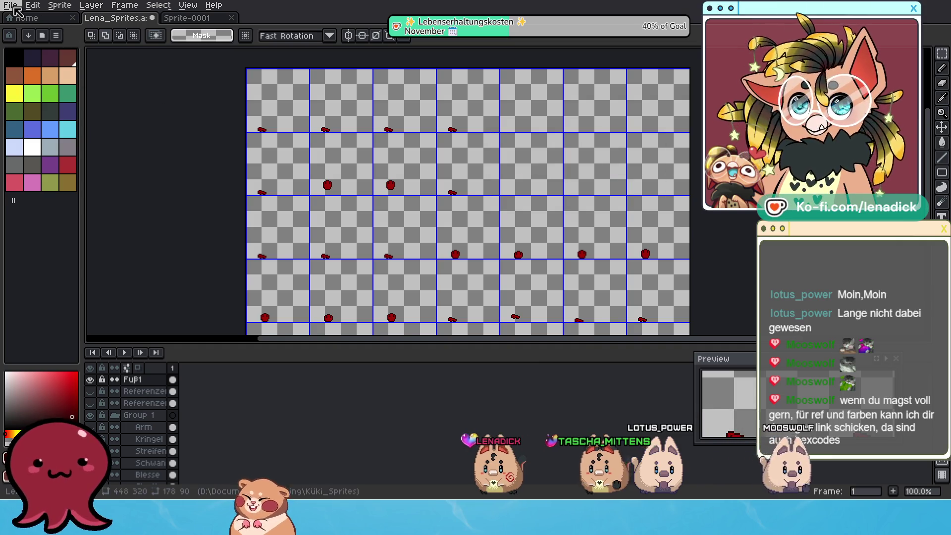
{"action": "left_click", "coordinate": [16, 9]}
{"action": "mouse_move", "coordinate": [63, 104]}
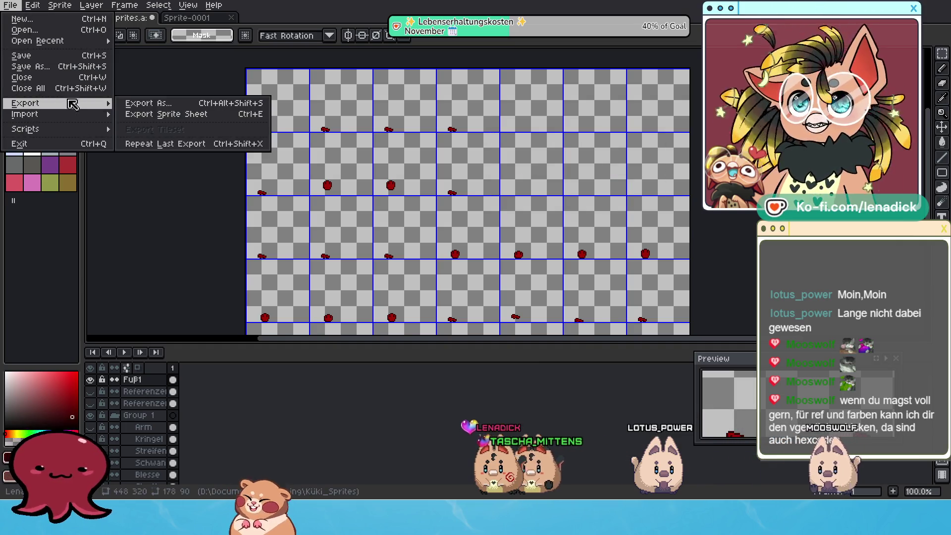
{"action": "left_click", "coordinate": [144, 103]}
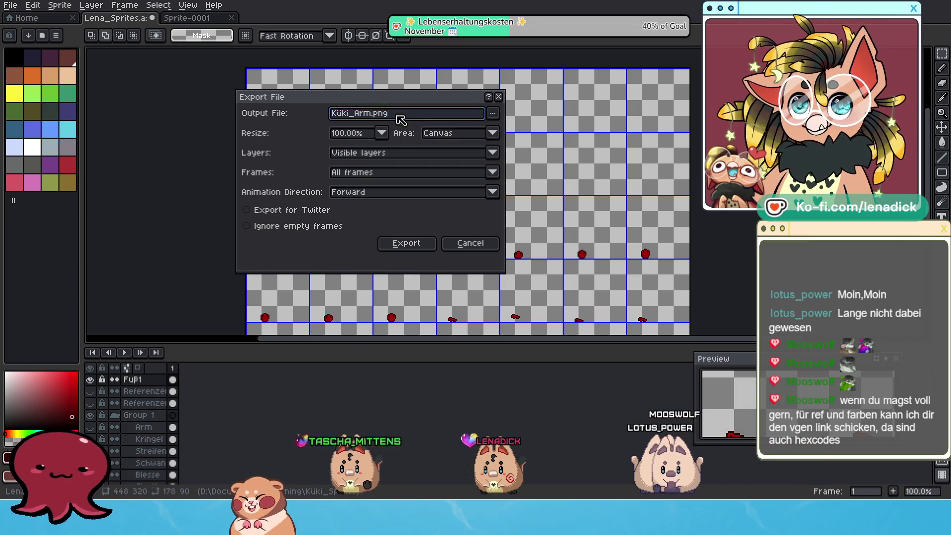
{"action": "key", "text": "BackSpace"}
{"action": "key", "text": "BackSpace"}
{"action": "key", "text": "BackSpace"}
{"action": "type", "text": "Fuß1"}
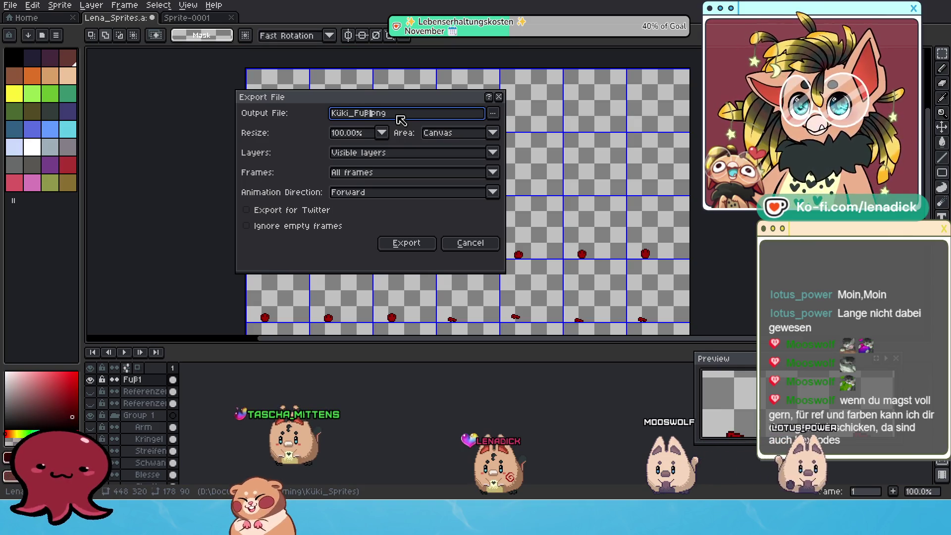
{"action": "left_click", "coordinate": [415, 251]}
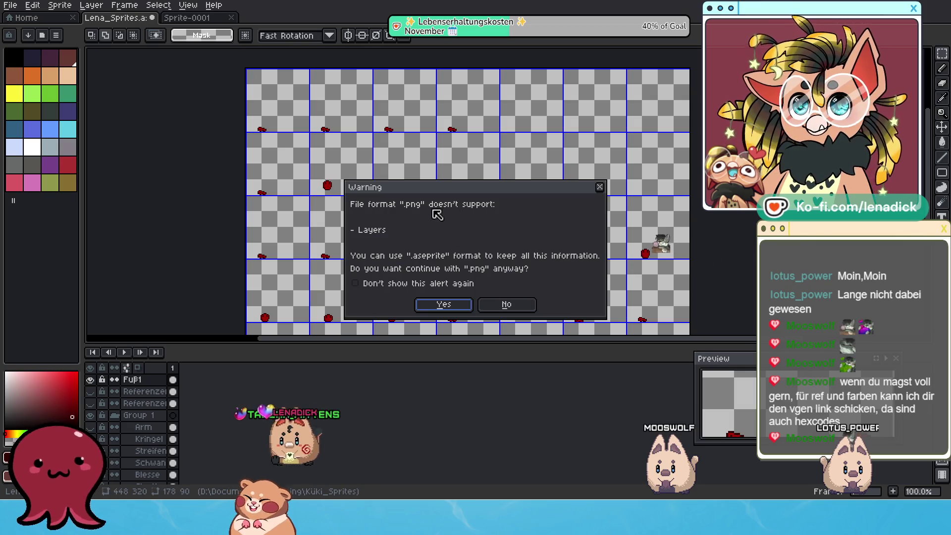
{"action": "left_click", "coordinate": [457, 307]}
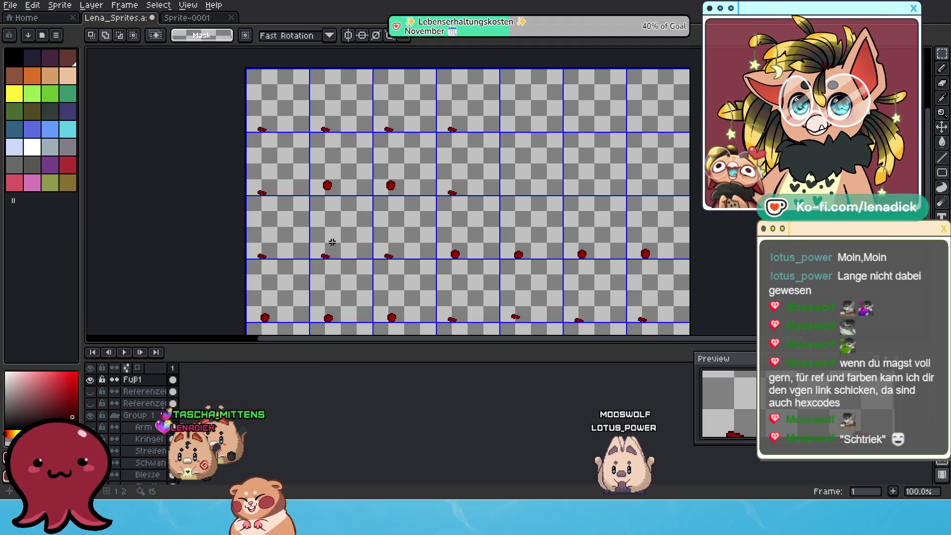
Hide the Fuß1 layer, show the Füße layer and make Füße active.
{"action": "left_click_drag", "start_coordinate": [335, 239], "coordinate": [339, 202]}
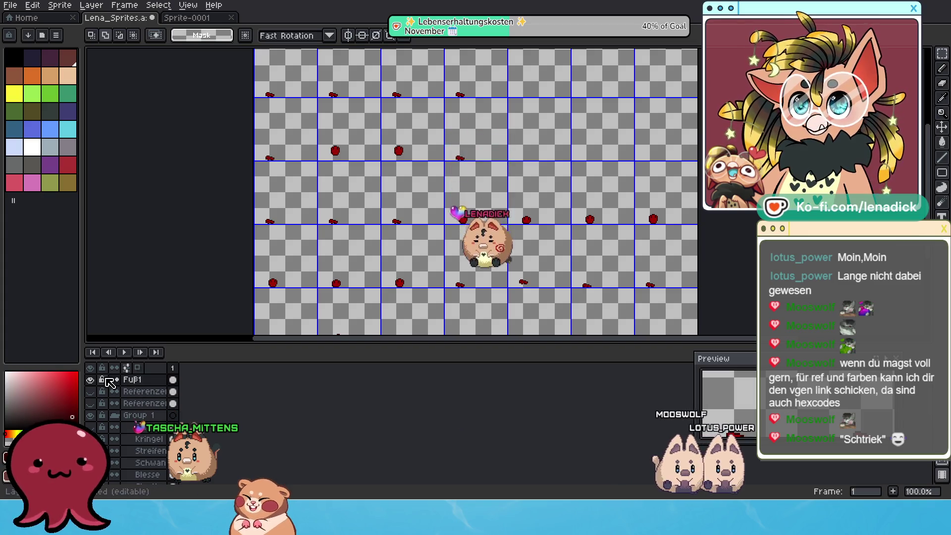
{"action": "left_click", "coordinate": [90, 379]}
{"action": "scroll", "coordinate": [143, 417], "scroll_direction": "down", "scroll_amount": 3}
{"action": "scroll", "coordinate": [142, 417], "scroll_direction": "down", "scroll_amount": 3}
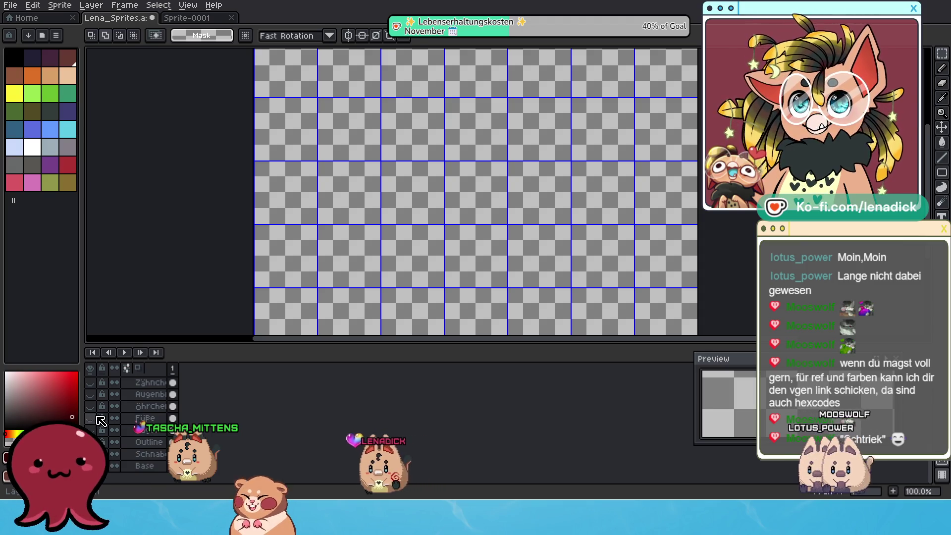
{"action": "left_click", "coordinate": [91, 418]}
{"action": "left_click", "coordinate": [144, 418]}
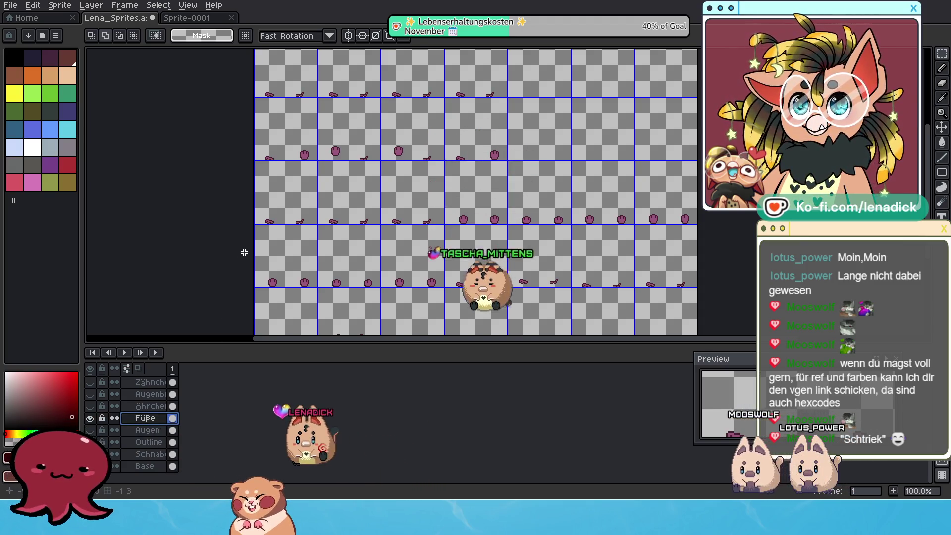
Move the Fuß1 layer down below Group 1, just above Arm.
{"action": "scroll", "coordinate": [149, 391], "scroll_direction": "up", "scroll_amount": 5}
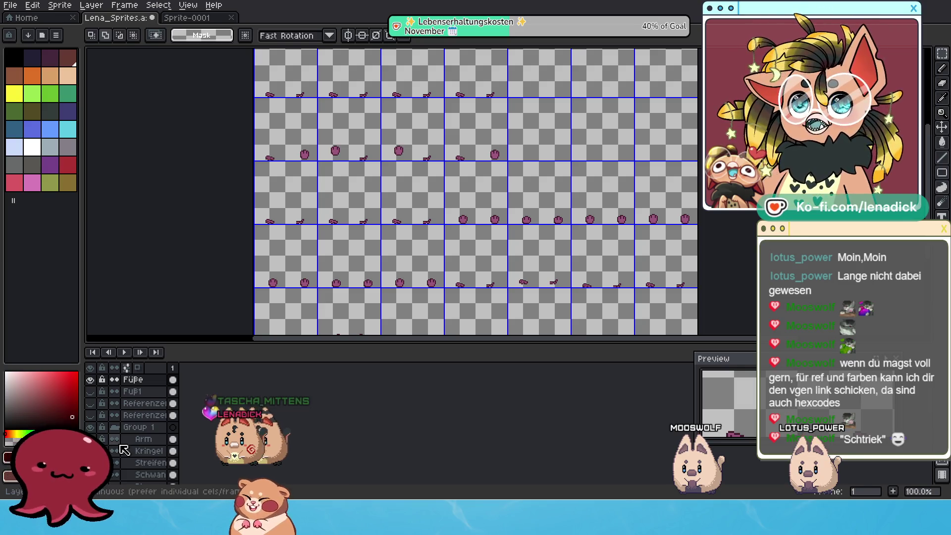
{"action": "left_click", "coordinate": [144, 391]}
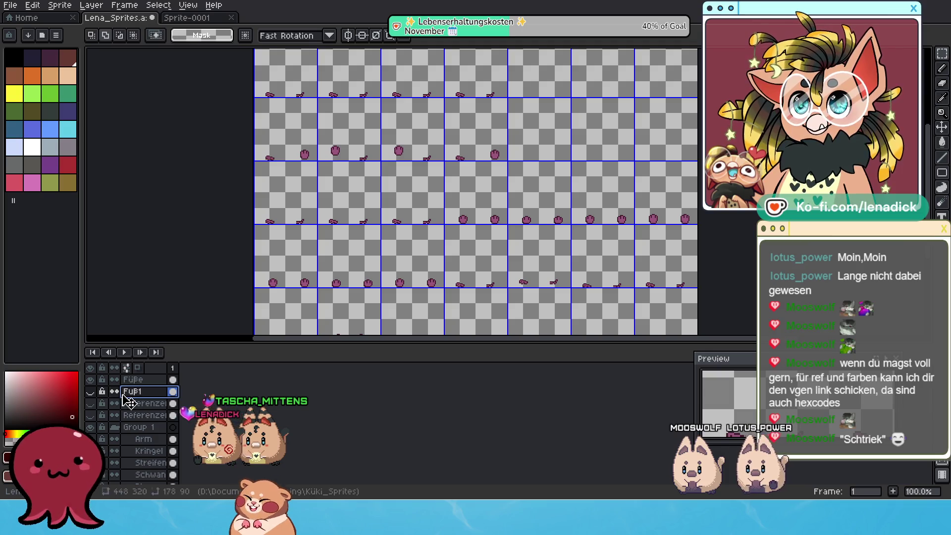
{"action": "left_click", "coordinate": [151, 438], "text": "shift"}
{"action": "key", "text": "ctrl+z"}
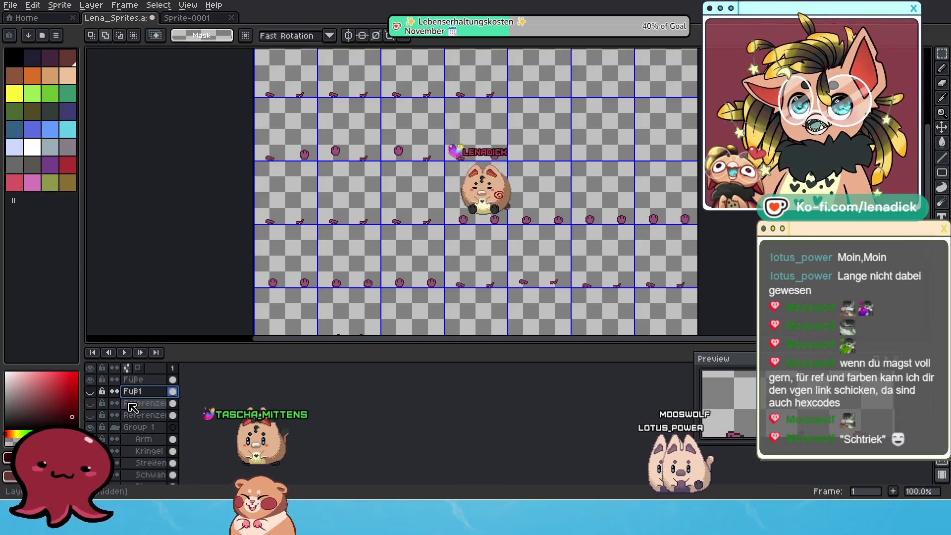
{"action": "left_click_drag", "start_coordinate": [143, 444], "coordinate": [145, 438]}
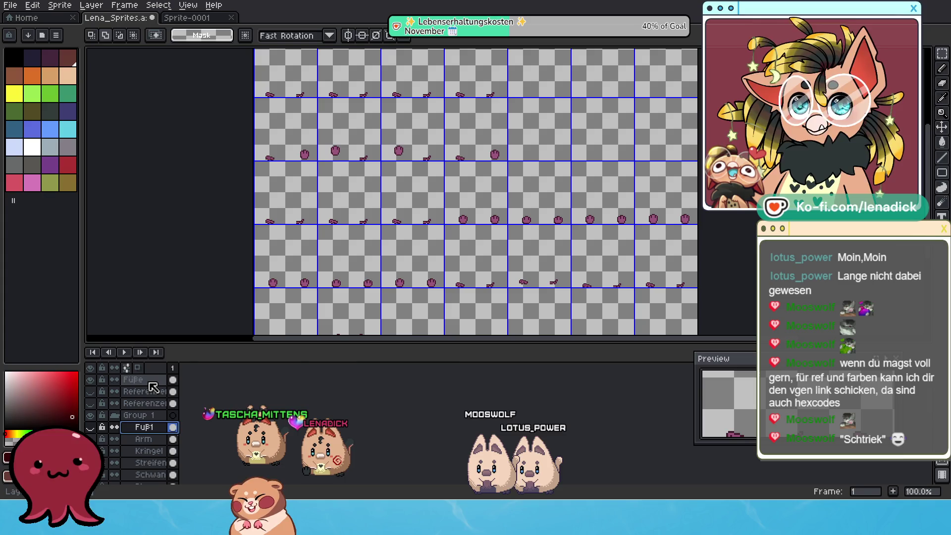
Change the Füße layer's name to Fuß2 in Layer Properties.
{"action": "double_click", "coordinate": [174, 380]}
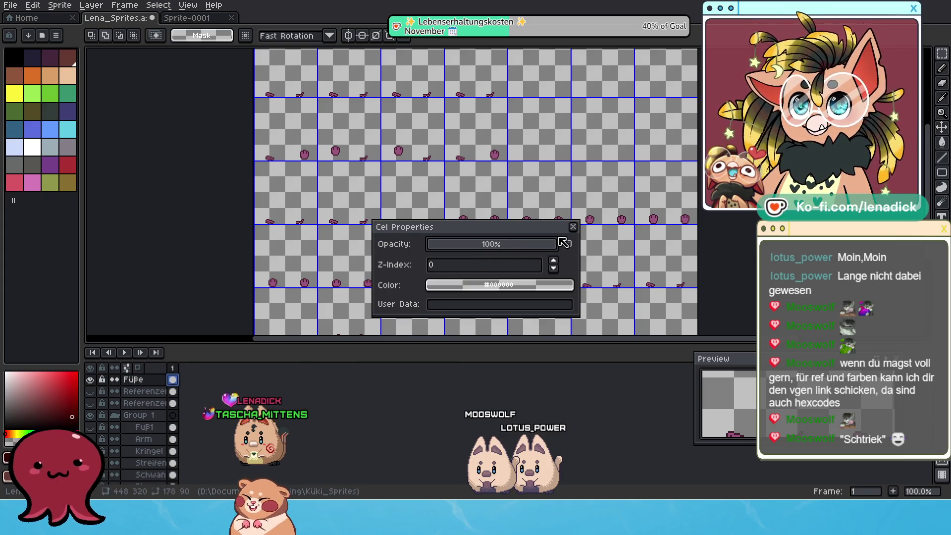
{"action": "left_click", "coordinate": [572, 230]}
{"action": "double_click", "coordinate": [139, 382]}
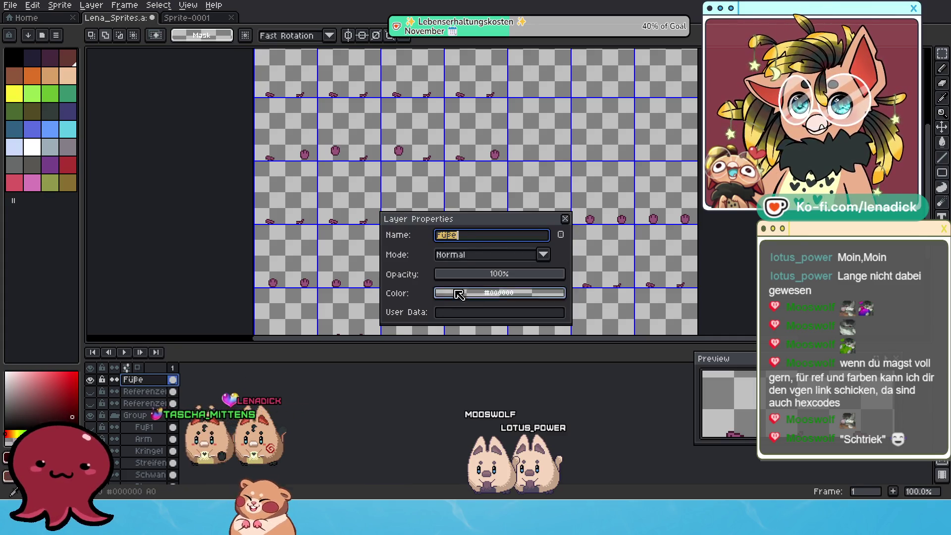
{"action": "left_click", "coordinate": [475, 236]}
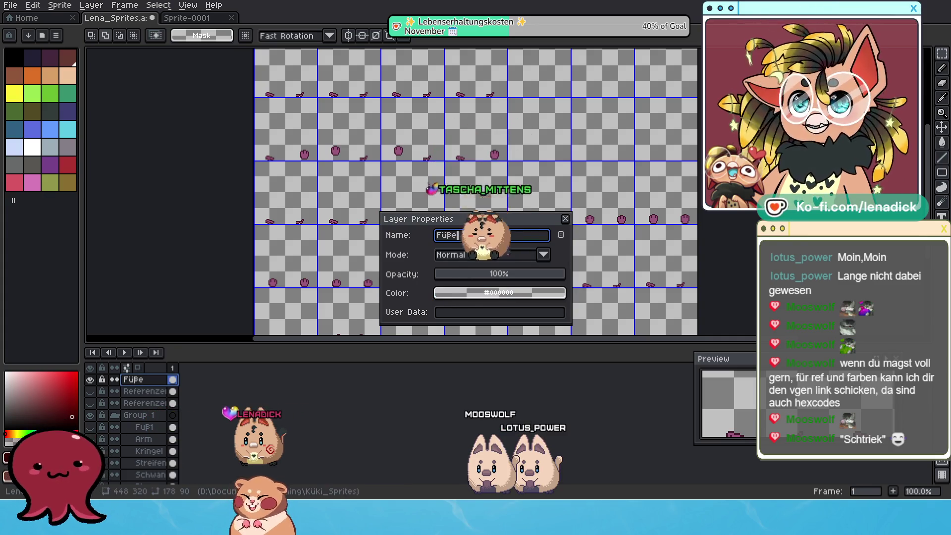
{"action": "key", "text": "BackSpace"}
{"action": "key", "text": "BackSpace"}
{"action": "key", "text": "BackSpace"}
{"action": "type", "text": "u"}
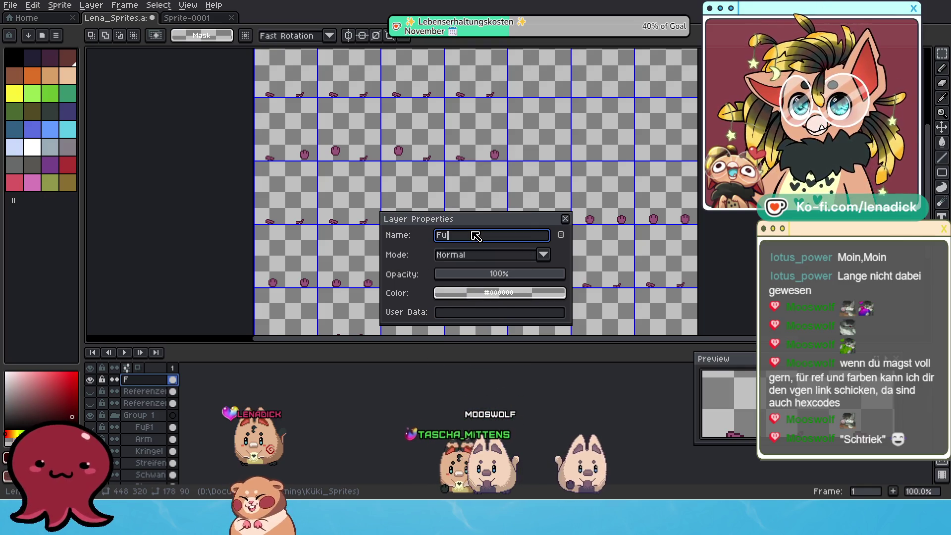
{"action": "type", "text": "2"}
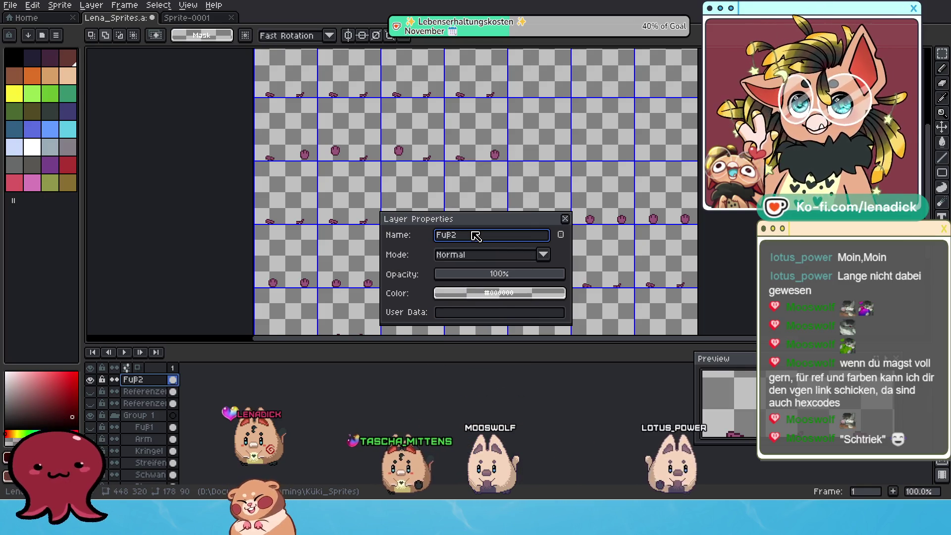
{"action": "left_click", "coordinate": [565, 218]}
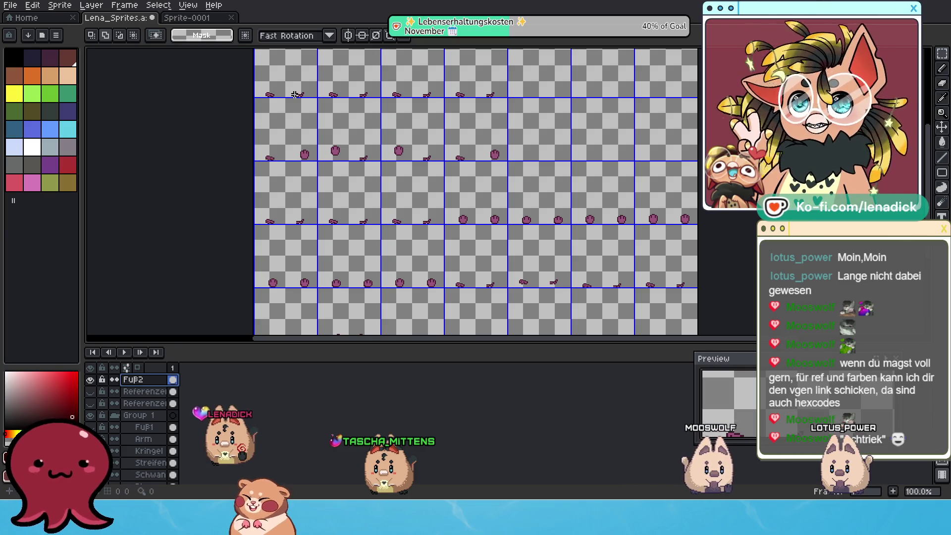
Paste the lower body strip copied from Sprite-0001 into the Lena_Sprites sheet.
{"action": "scroll", "coordinate": [294, 94], "scroll_direction": "up", "scroll_amount": 1}
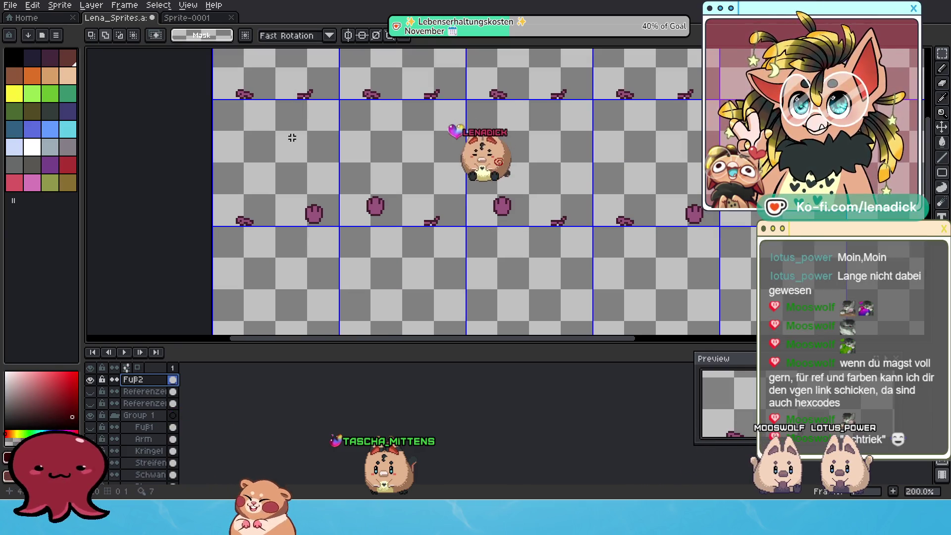
{"action": "scroll", "coordinate": [365, 129], "scroll_direction": "down", "scroll_amount": 1}
{"action": "scroll", "coordinate": [425, 158], "scroll_direction": "up", "scroll_amount": 1}
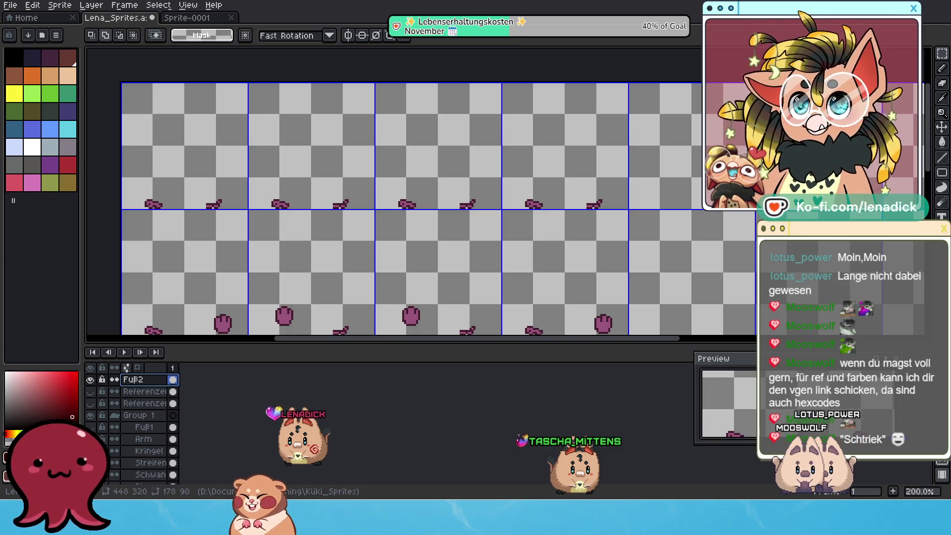
{"action": "scroll", "coordinate": [649, 232], "scroll_direction": "down", "scroll_amount": 3}
{"action": "scroll", "coordinate": [649, 260], "scroll_direction": "up", "scroll_amount": 2}
{"action": "left_click", "coordinate": [203, 19]}
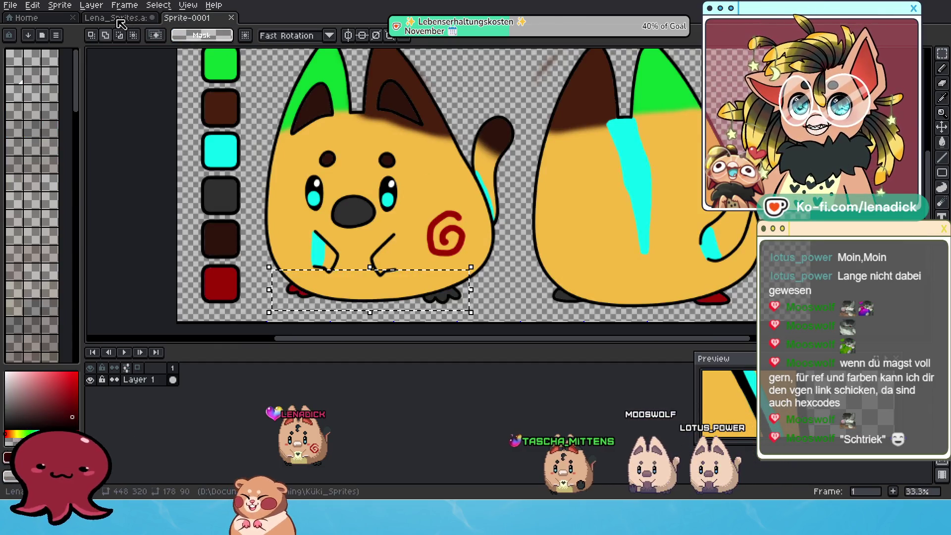
{"action": "key", "text": "ctrl+shift+Tab"}
{"action": "key", "text": "ctrl+v"}
Shrink the pasted body strip to 183×56, move it into the top frames, widen leftward.
{"action": "scroll", "coordinate": [326, 169], "scroll_direction": "down", "scroll_amount": 2}
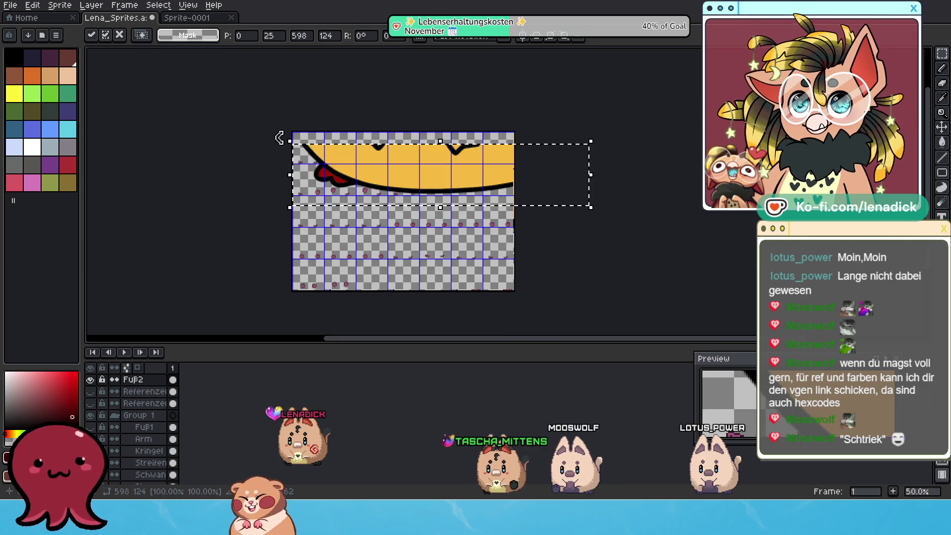
{"action": "left_click_drag", "start_coordinate": [287, 140], "coordinate": [480, 173]}
{"action": "left_click_drag", "start_coordinate": [591, 207], "coordinate": [572, 198]}
{"action": "left_click_drag", "start_coordinate": [494, 186], "coordinate": [438, 178]}
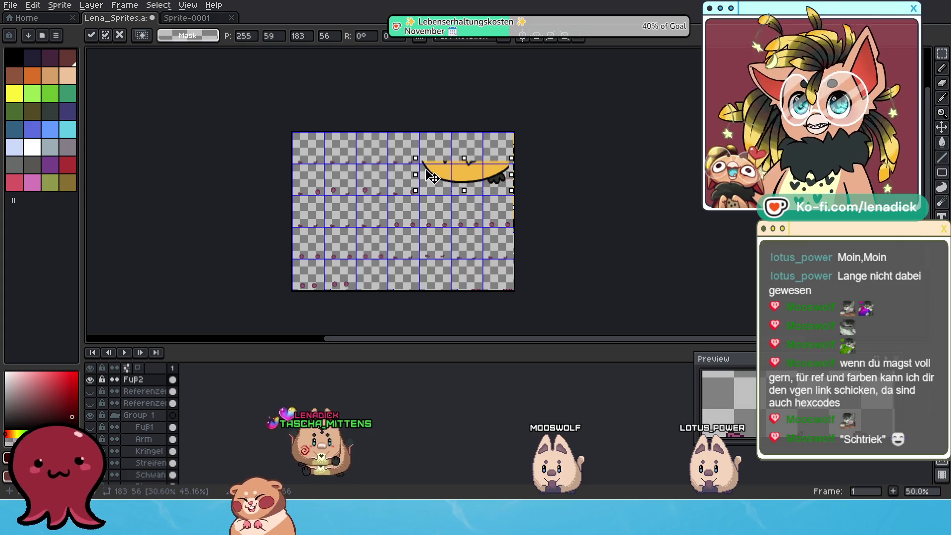
{"action": "scroll", "coordinate": [429, 174], "scroll_direction": "up", "scroll_amount": 5}
{"action": "scroll", "coordinate": [485, 189], "scroll_direction": "up", "scroll_amount": 2}
{"action": "scroll", "coordinate": [501, 192], "scroll_direction": "down", "scroll_amount": 2}
{"action": "mouse_move", "coordinate": [537, 198]}
{"action": "left_mouse_down"}
{"action": "mouse_move", "coordinate": [495, 64]}
{"action": "mouse_move", "coordinate": [452, 213]}
{"action": "mouse_move", "coordinate": [665, 148]}
{"action": "left_mouse_up"}
{"action": "scroll", "coordinate": [630, 184], "scroll_direction": "down", "scroll_amount": 1}
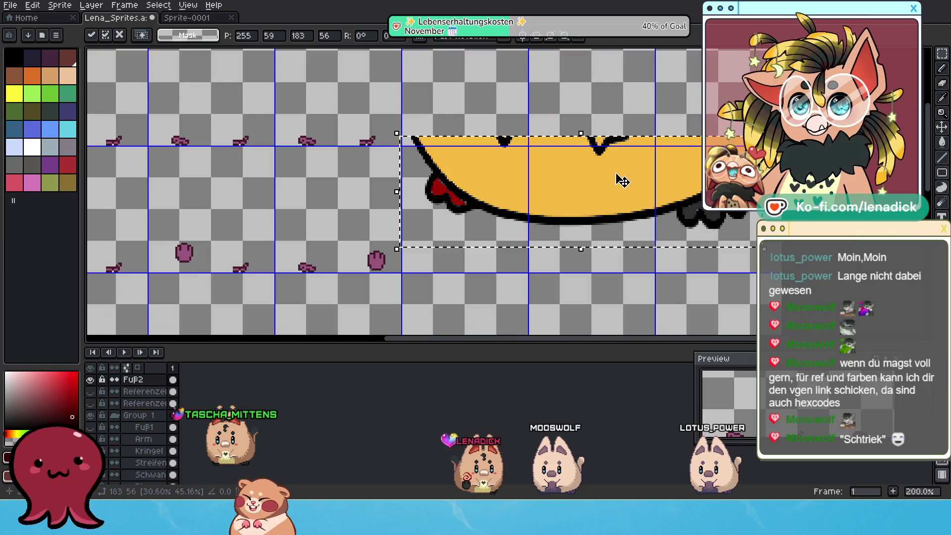
{"action": "left_click_drag", "start_coordinate": [630, 184], "coordinate": [621, 155]}
{"action": "left_click_drag", "start_coordinate": [554, 183], "coordinate": [527, 193]}
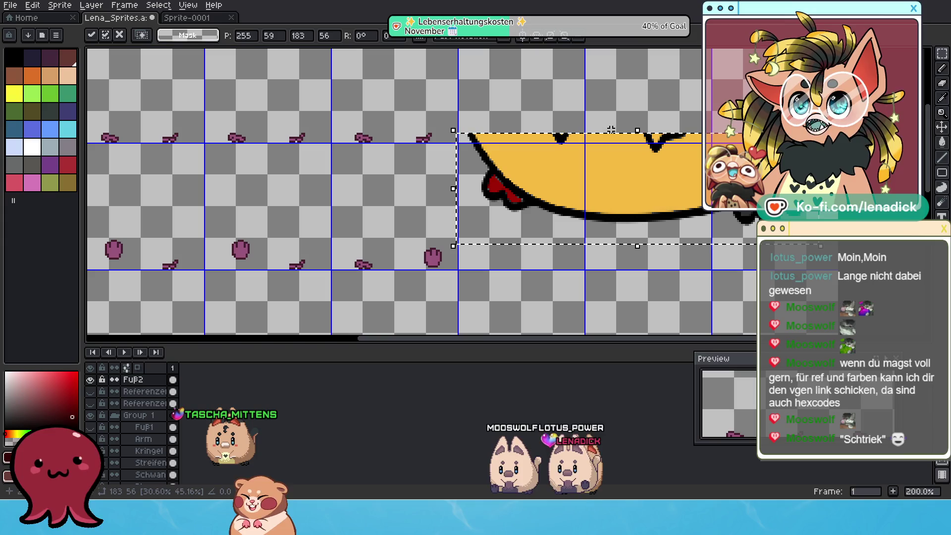
{"action": "left_click_drag", "start_coordinate": [434, 191], "coordinate": [419, 189]}
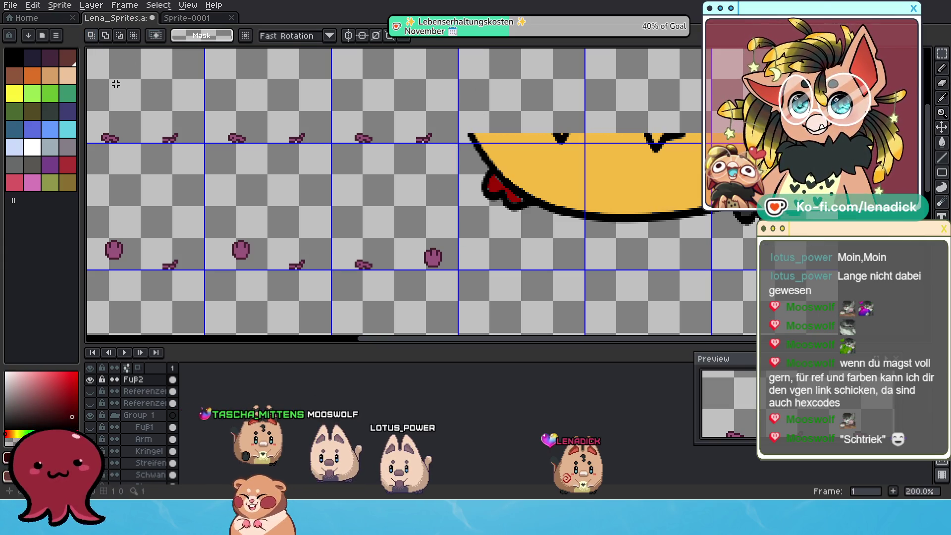
{"action": "scroll", "coordinate": [384, 86], "scroll_direction": "left", "scroll_amount": 3}
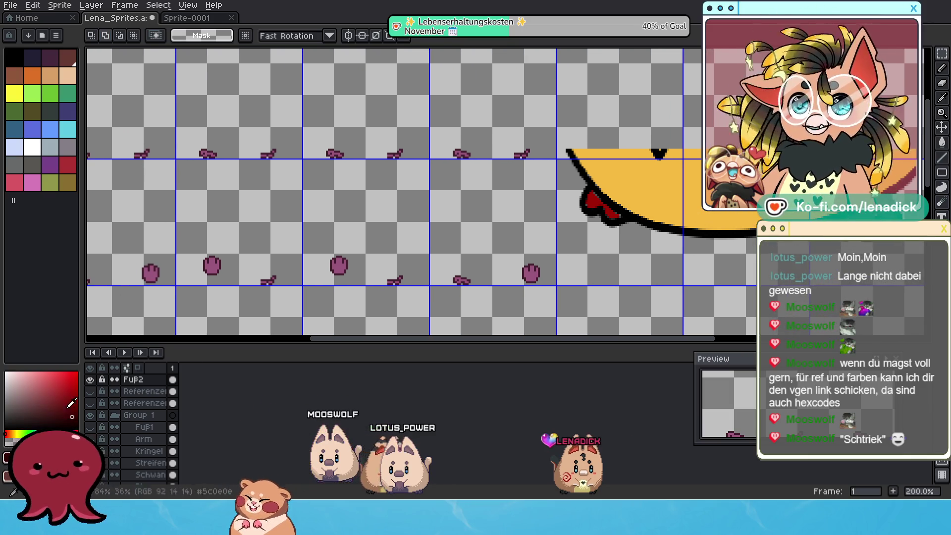
Switch from the Eyedropper to the Magic Wand and survey the sheet's upper rows.
{"action": "key", "text": "i"}
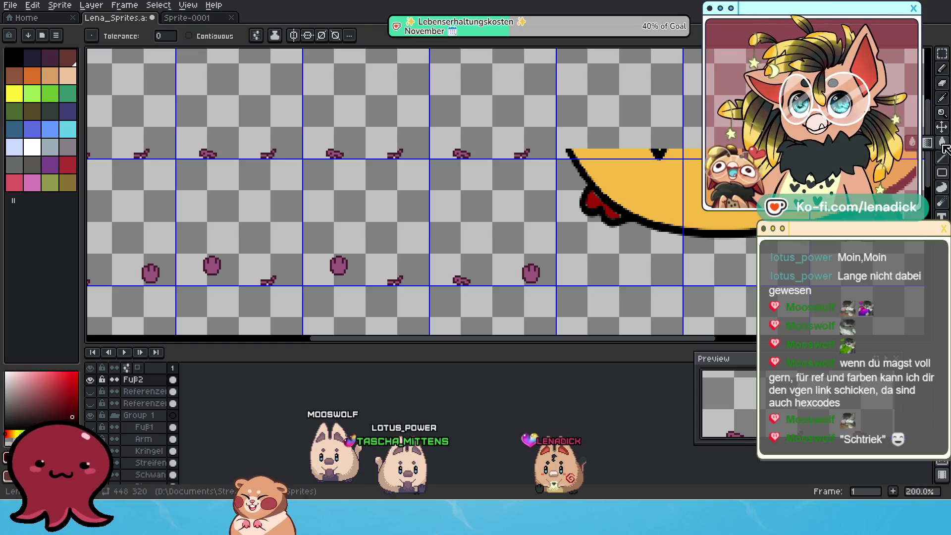
{"action": "key", "text": "w"}
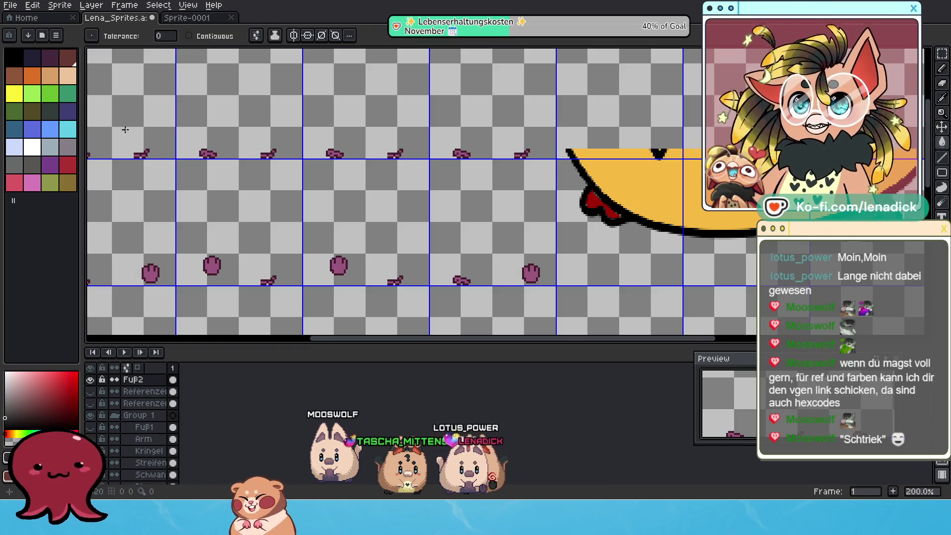
{"action": "left_click_drag", "start_coordinate": [227, 159], "coordinate": [371, 147]}
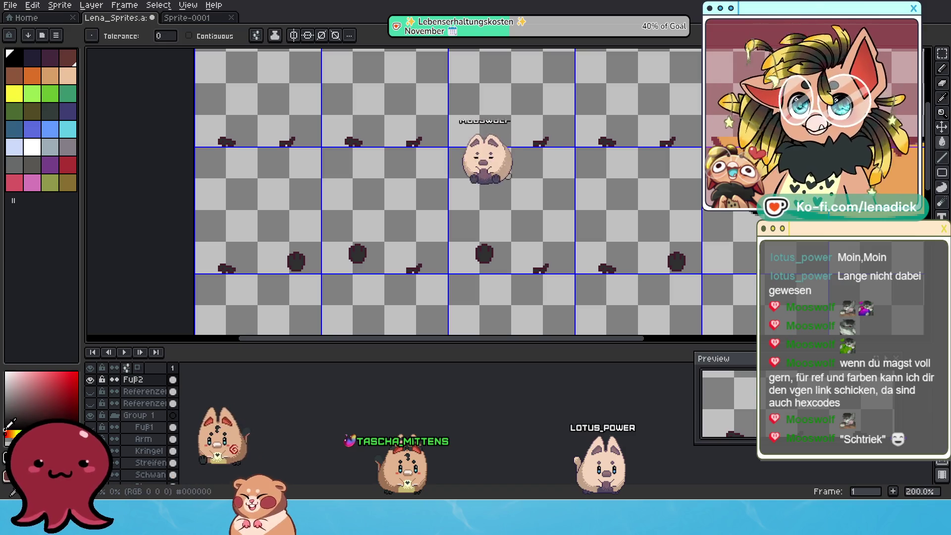
{"action": "scroll", "coordinate": [217, 248], "scroll_direction": "up", "scroll_amount": 5}
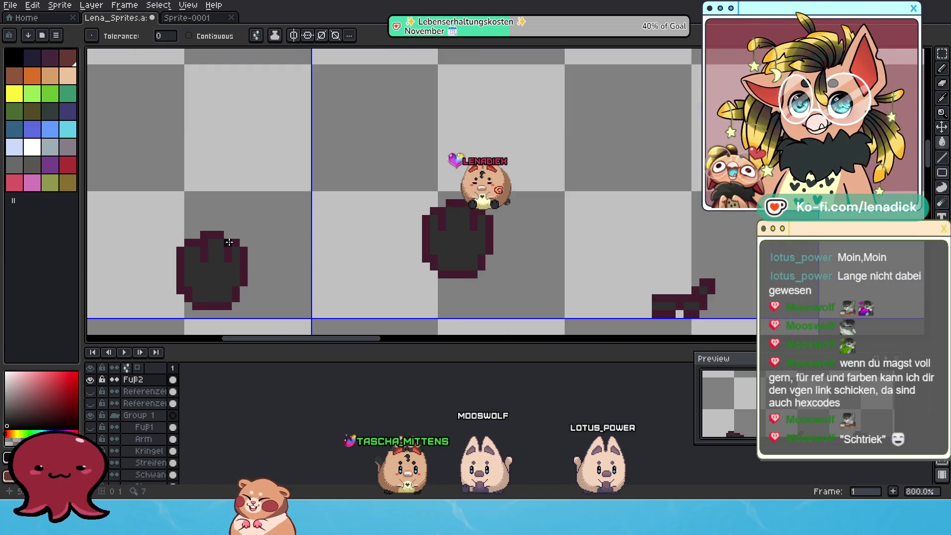
{"action": "scroll", "coordinate": [274, 238], "scroll_direction": "down", "scroll_amount": 6}
{"action": "scroll", "coordinate": [359, 253], "scroll_direction": "down", "scroll_amount": 2}
{"action": "mouse_move", "coordinate": [359, 253]}
{"action": "left_mouse_down"}
{"action": "mouse_move", "coordinate": [373, 163]}
{"action": "mouse_move", "coordinate": [371, 213]}
{"action": "left_mouse_up"}
{"action": "scroll", "coordinate": [368, 219], "scroll_direction": "up", "scroll_amount": 2}
{"action": "scroll", "coordinate": [292, 115], "scroll_direction": "up", "scroll_amount": 1}
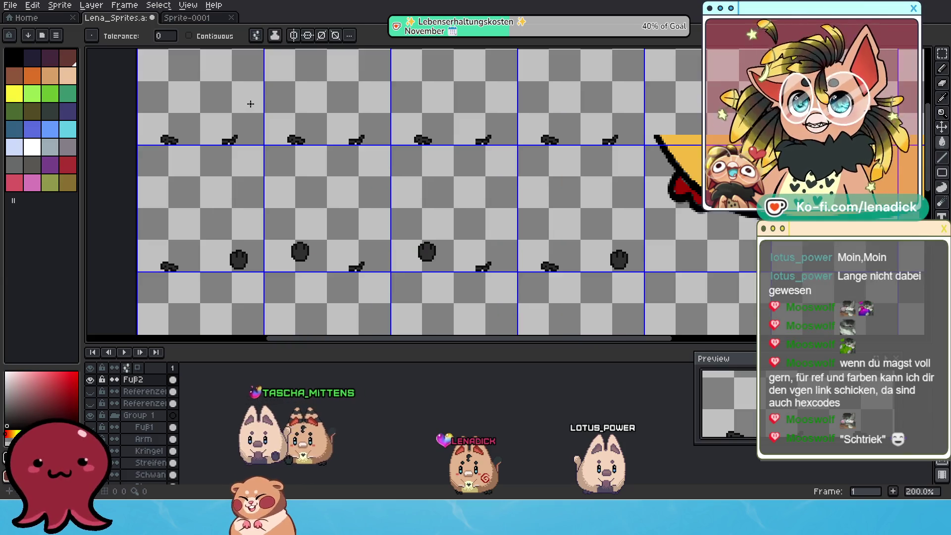
{"action": "left_click", "coordinate": [941, 56]}
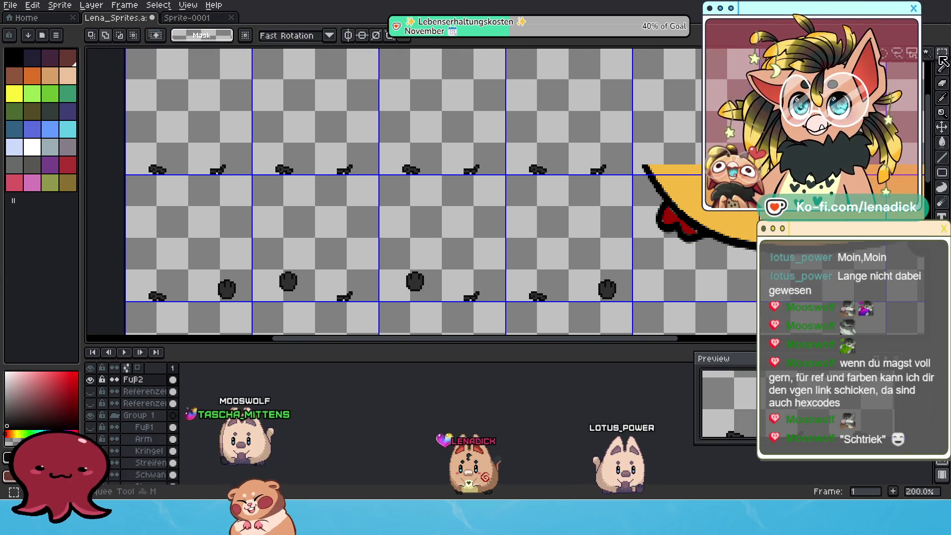
Select five columns of foot frames and recolour their foot dots pink.
{"action": "scroll", "coordinate": [177, 183], "scroll_direction": "down", "scroll_amount": 2}
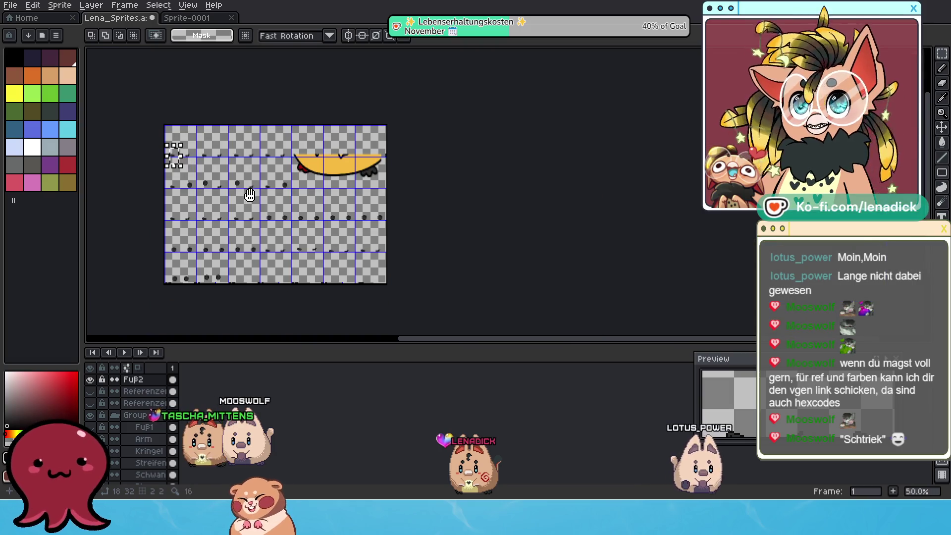
{"action": "scroll", "coordinate": [179, 109], "scroll_direction": "up", "scroll_amount": 1}
{"action": "left_click_drag", "start_coordinate": [182, 53], "coordinate": [215, 327]}
{"action": "scroll", "coordinate": [258, 164], "scroll_direction": "down", "scroll_amount": 1}
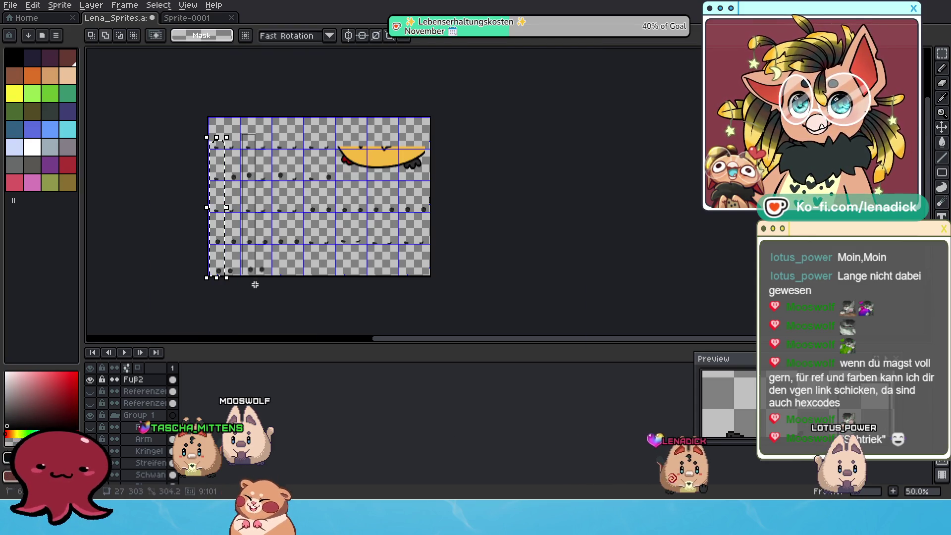
{"action": "scroll", "coordinate": [294, 217], "scroll_direction": "up", "scroll_amount": 1}
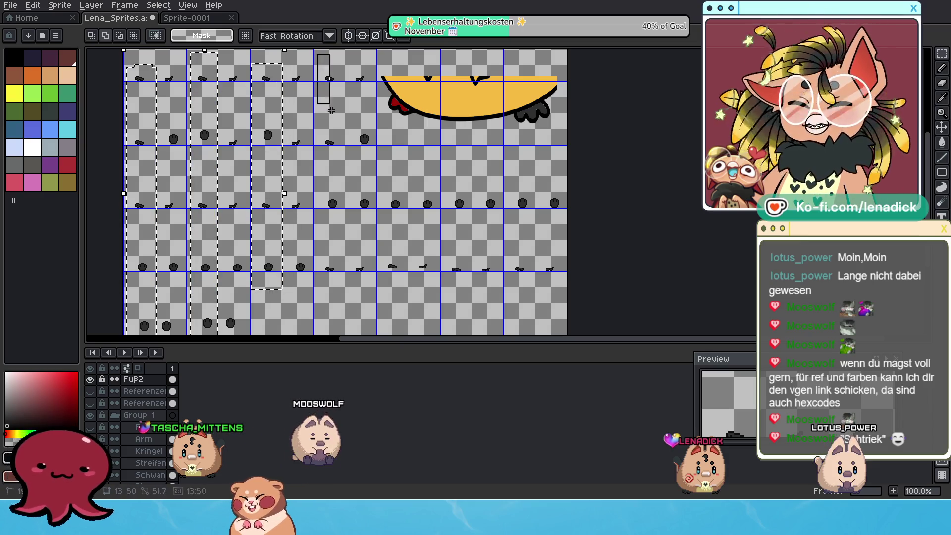
{"action": "left_click_drag", "start_coordinate": [345, 281], "coordinate": [345, 295]}
{"action": "left_click_drag", "start_coordinate": [388, 187], "coordinate": [401, 242]}
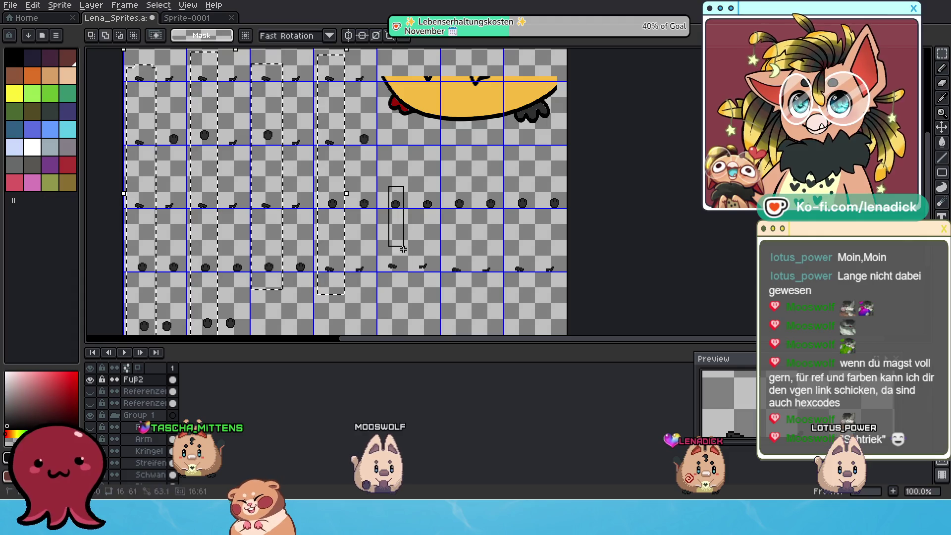
{"action": "left_click_drag", "start_coordinate": [442, 185], "coordinate": [470, 300]}
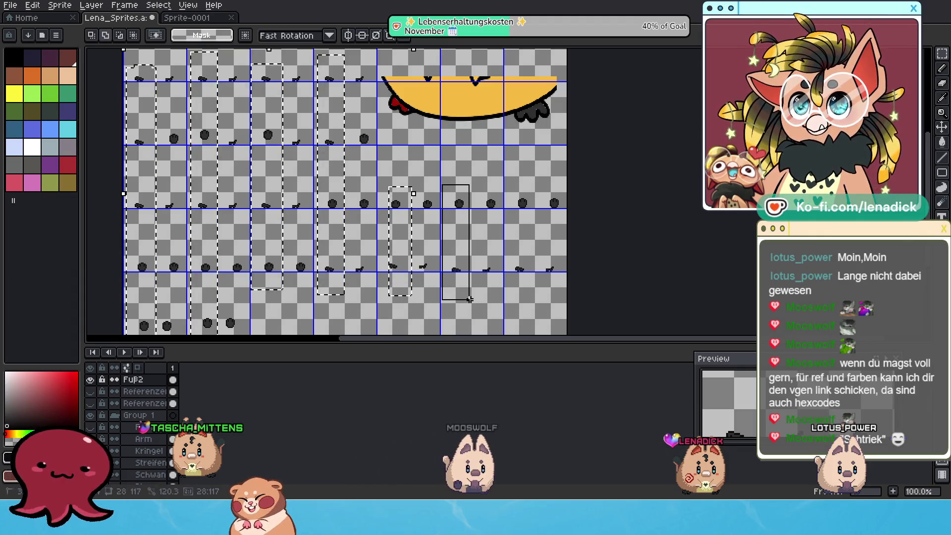
{"action": "mouse_move", "coordinate": [505, 184]}
{"action": "left_mouse_down"}
{"action": "mouse_move", "coordinate": [510, 264]}
{"action": "mouse_move", "coordinate": [540, 304]}
{"action": "left_mouse_up"}
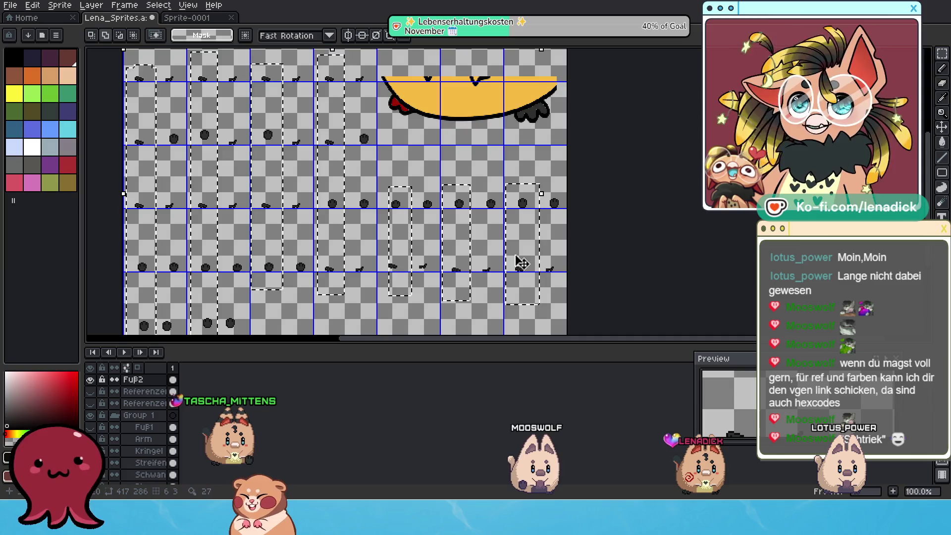
{"action": "key", "text": "Delete"}
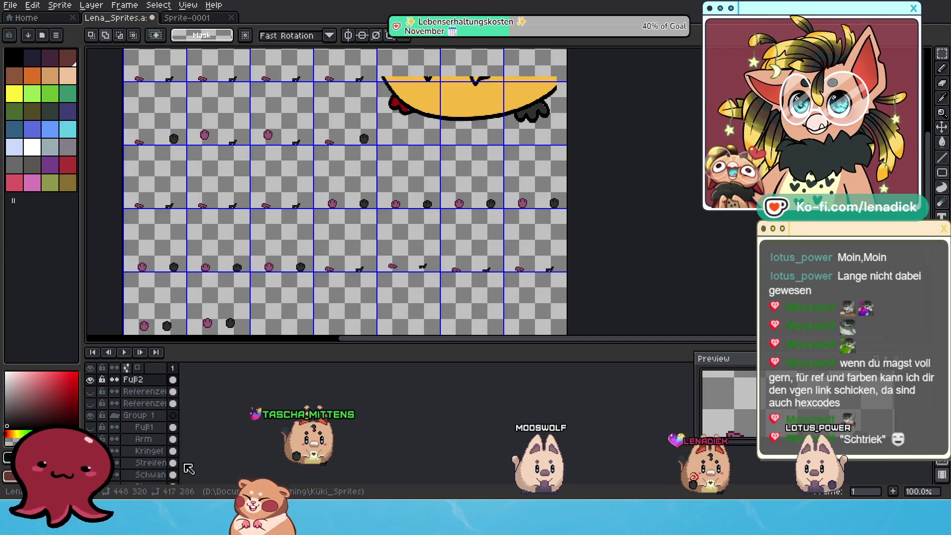
Marquee the yellow cat-bottom shape and delete it from the Fuß2 layer.
{"action": "scroll", "coordinate": [131, 426], "scroll_direction": "down", "scroll_amount": 3}
{"action": "scroll", "coordinate": [129, 430], "scroll_direction": "down", "scroll_amount": 3}
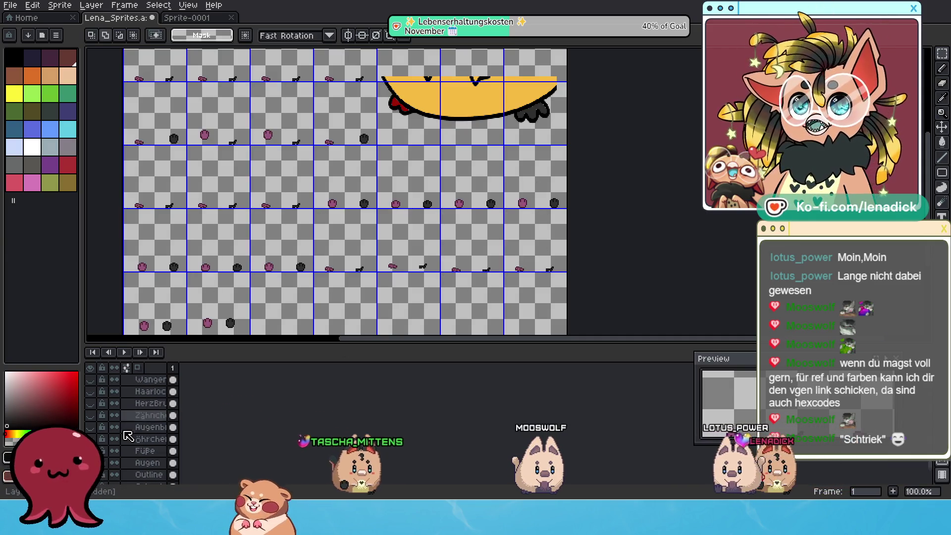
{"action": "scroll", "coordinate": [276, 302], "scroll_direction": "left", "scroll_amount": 3}
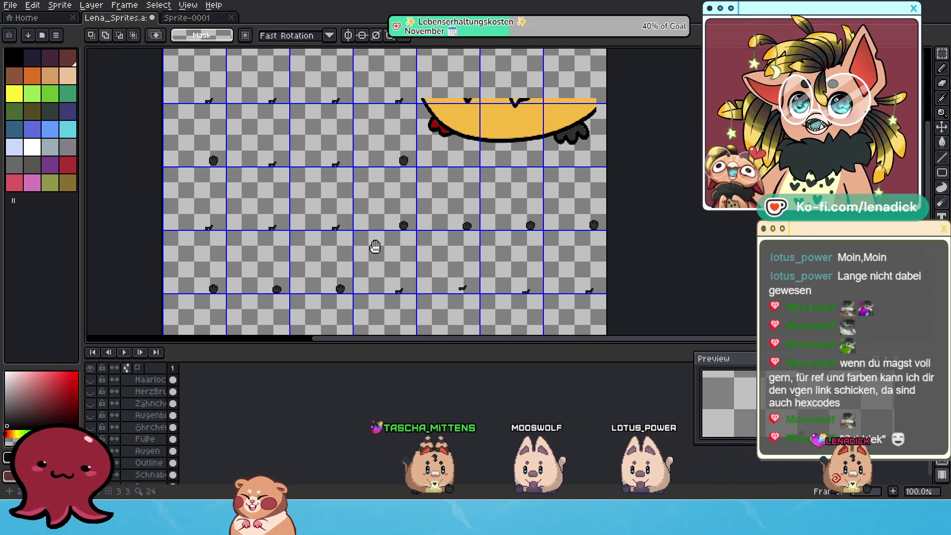
{"action": "scroll", "coordinate": [154, 412], "scroll_direction": "up", "scroll_amount": 3}
{"action": "scroll", "coordinate": [151, 406], "scroll_direction": "up", "scroll_amount": 3}
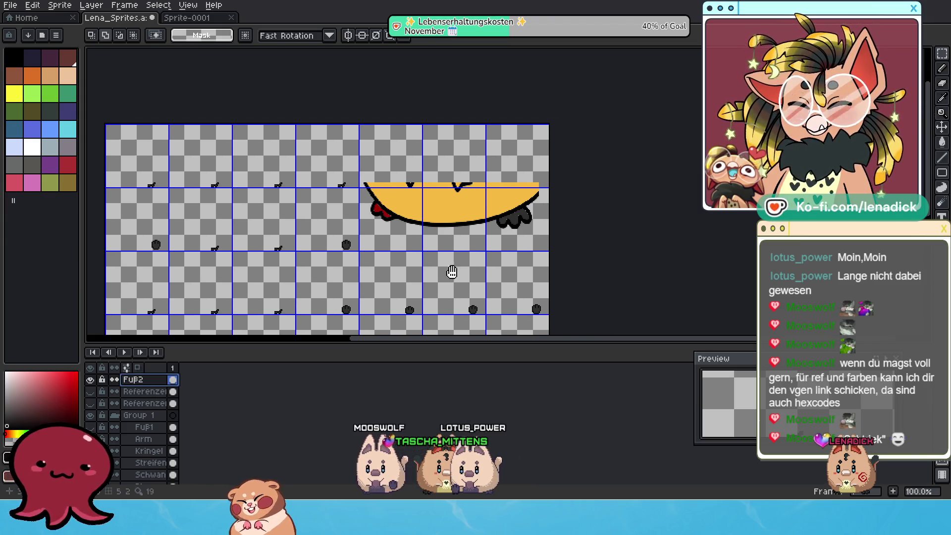
{"action": "scroll", "coordinate": [400, 186], "scroll_direction": "up", "scroll_amount": 1}
{"action": "left_click_drag", "start_coordinate": [627, 265], "coordinate": [646, 265]}
{"action": "key", "text": "Delete"}
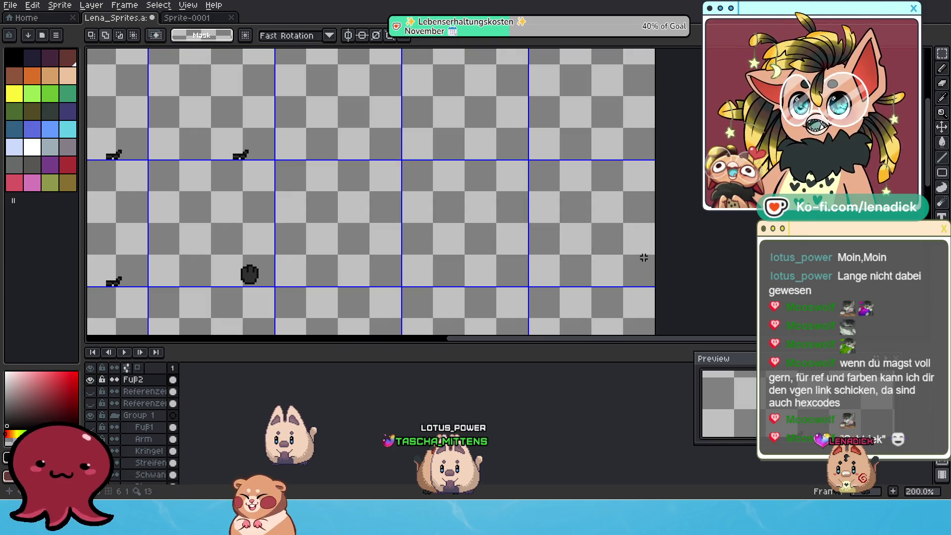
Zoom out to view the whole Fuß2 sheet, then open the File menu.
{"action": "scroll", "coordinate": [554, 174], "scroll_direction": "down", "scroll_amount": 3}
{"action": "scroll", "coordinate": [522, 221], "scroll_direction": "up", "scroll_amount": 2}
{"action": "mouse_move", "coordinate": [560, 182]}
{"action": "left_mouse_down"}
{"action": "mouse_move", "coordinate": [469, 195]}
{"action": "mouse_move", "coordinate": [476, 220]}
{"action": "mouse_move", "coordinate": [482, 206]}
{"action": "mouse_move", "coordinate": [470, 196]}
{"action": "left_mouse_up"}
{"action": "scroll", "coordinate": [471, 205], "scroll_direction": "down", "scroll_amount": 2}
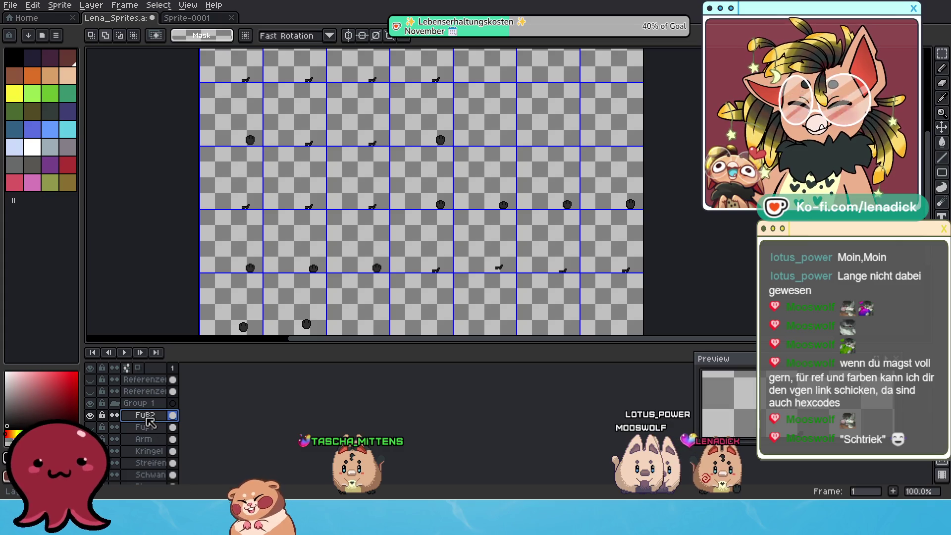
{"action": "scroll", "coordinate": [322, 250], "scroll_direction": "left", "scroll_amount": 1}
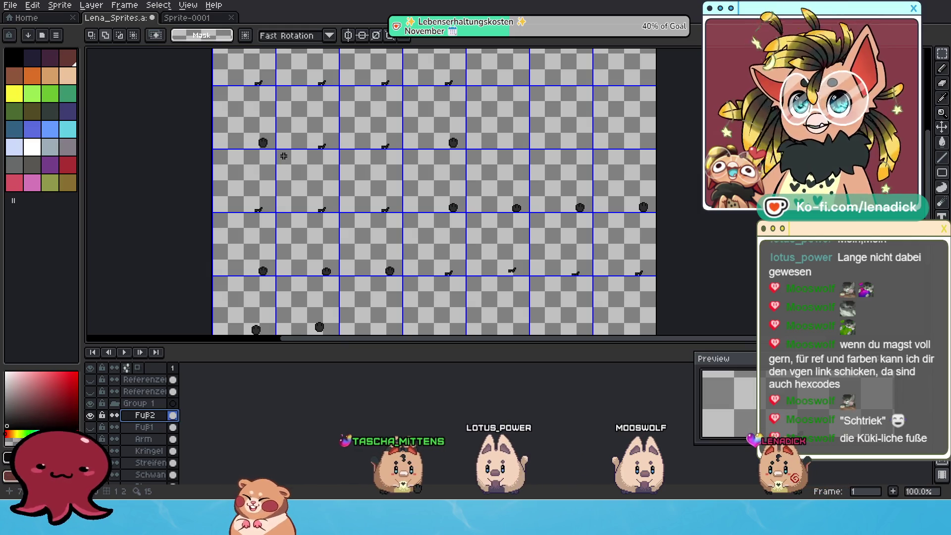
{"action": "key", "text": "alt+f"}
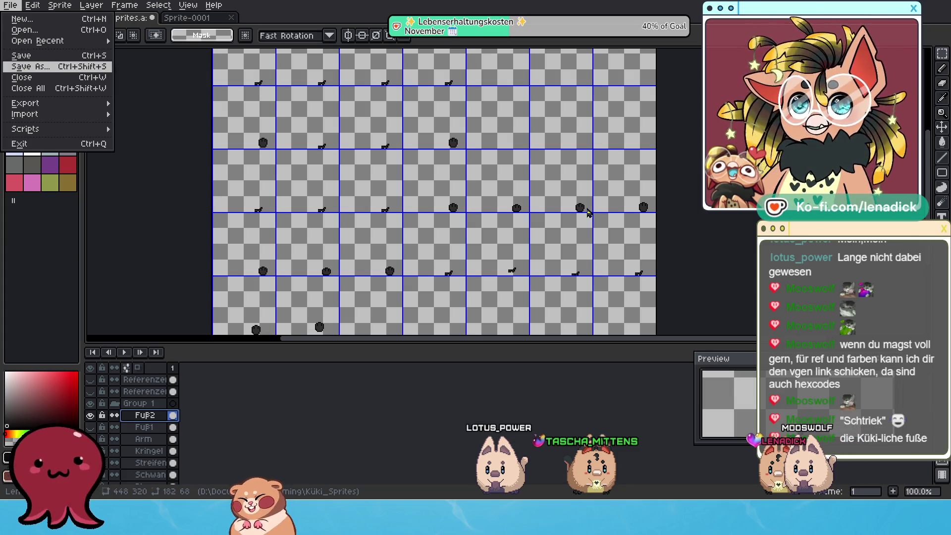
Export the sheet as a flat PNG named Küki_Fuß2.png, accepting the no-layers warning.
{"action": "left_click", "coordinate": [57, 66]}
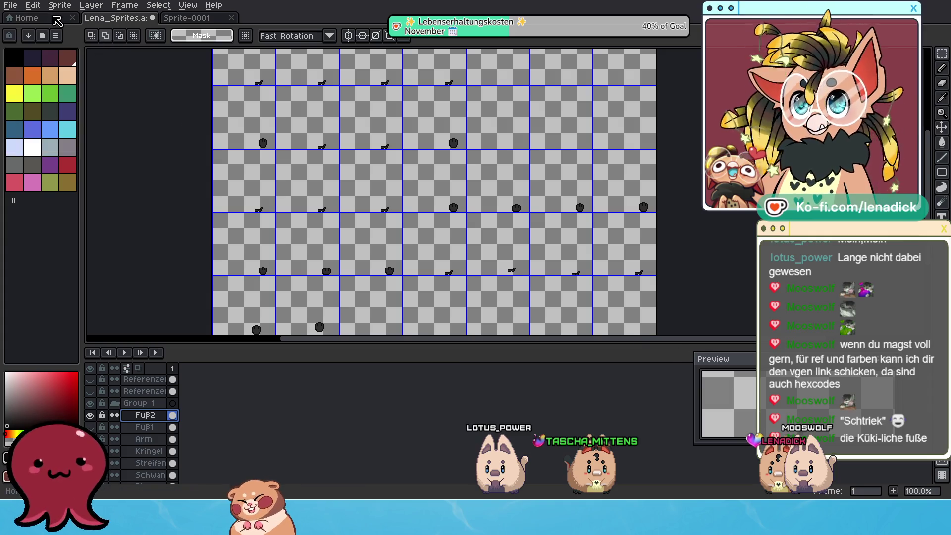
{"action": "left_click", "coordinate": [11, 5]}
{"action": "mouse_move", "coordinate": [46, 106]}
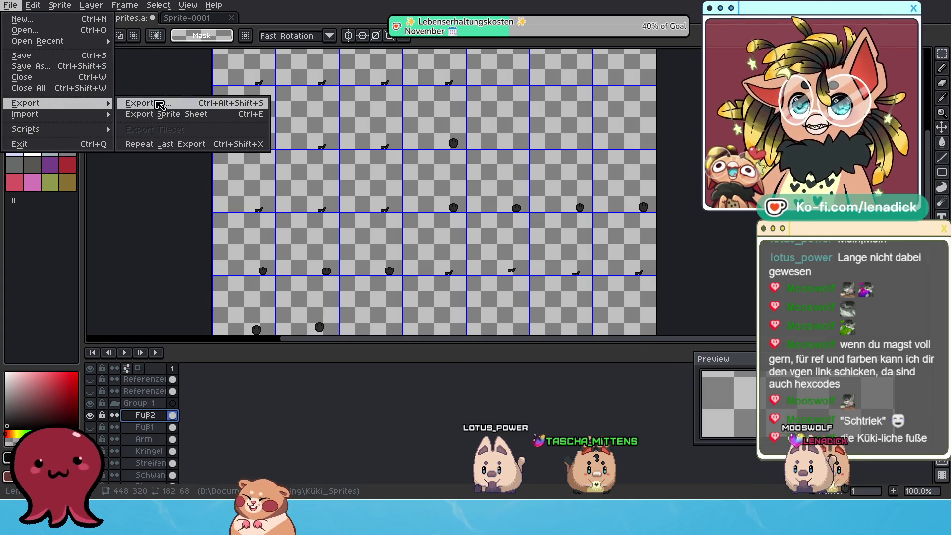
{"action": "left_click", "coordinate": [159, 105]}
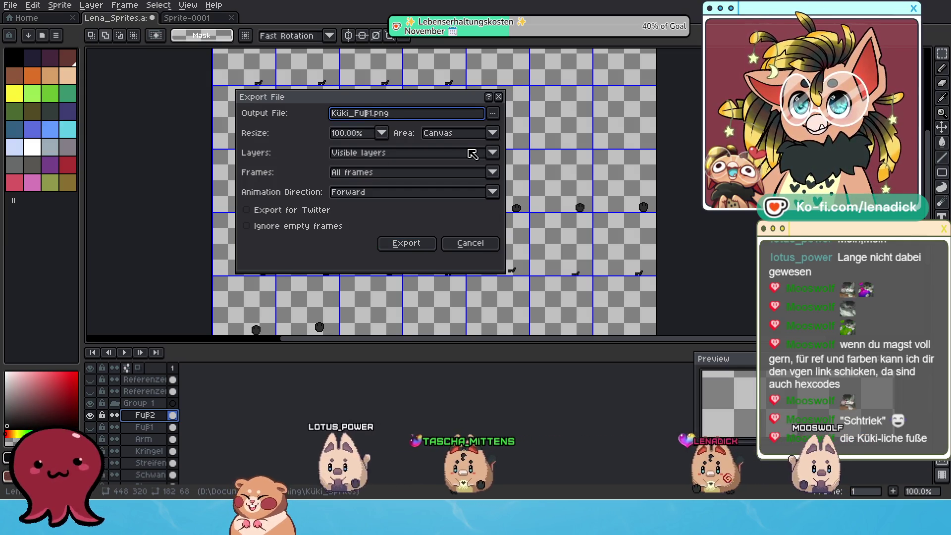
{"action": "key", "text": "BackSpace"}
{"action": "type", "text": "2"}
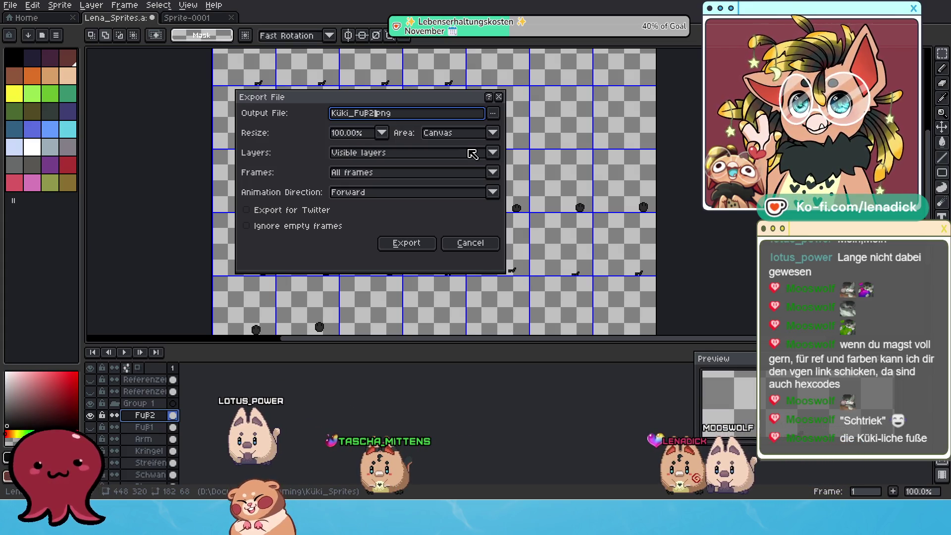
{"action": "key", "text": "Return"}
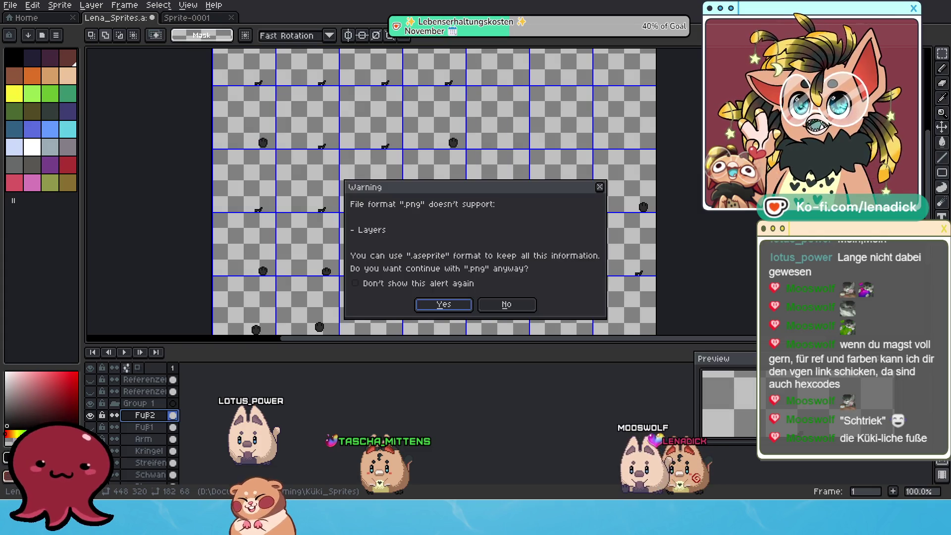
{"action": "key", "text": "Return"}
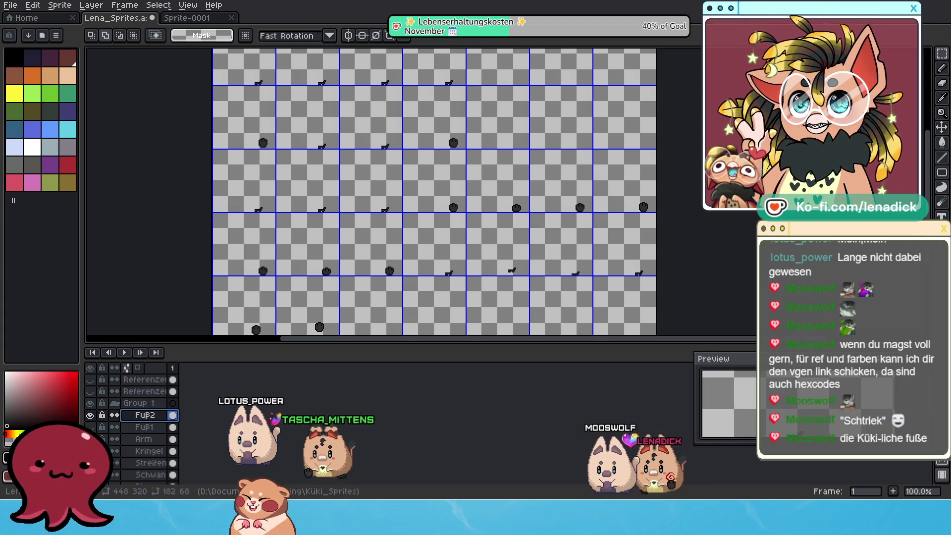
{"action": "left_click", "coordinate": [90, 416]}
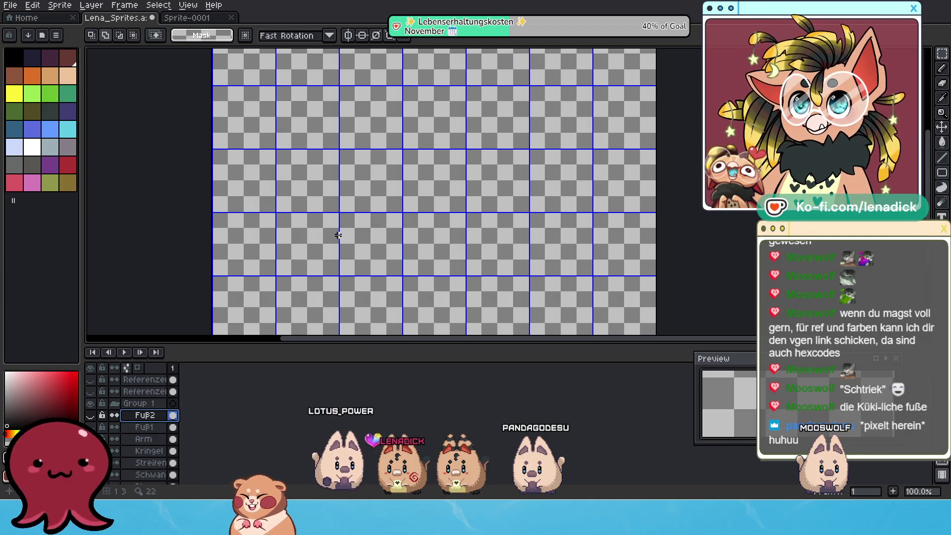
{"action": "scroll", "coordinate": [141, 446], "scroll_direction": "down", "scroll_amount": 3}
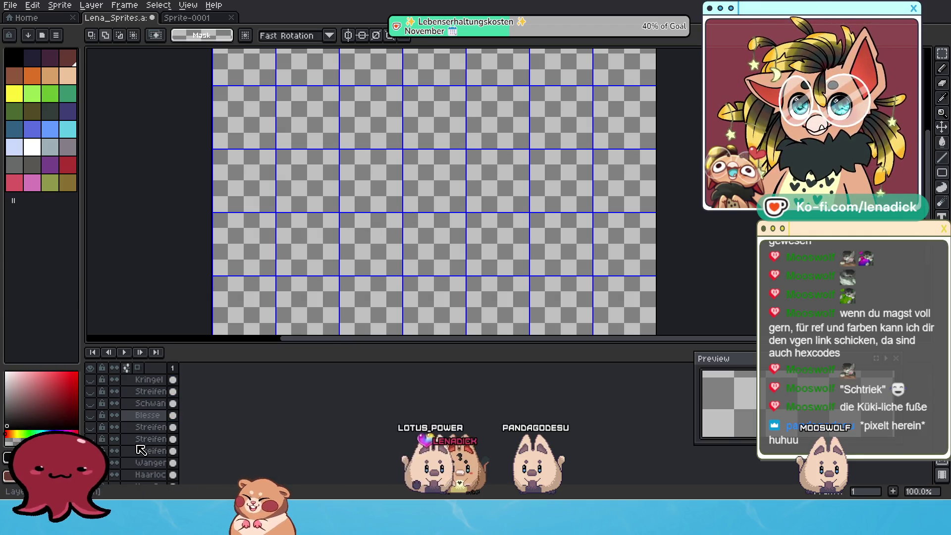
{"action": "scroll", "coordinate": [141, 453], "scroll_direction": "down", "scroll_amount": 1}
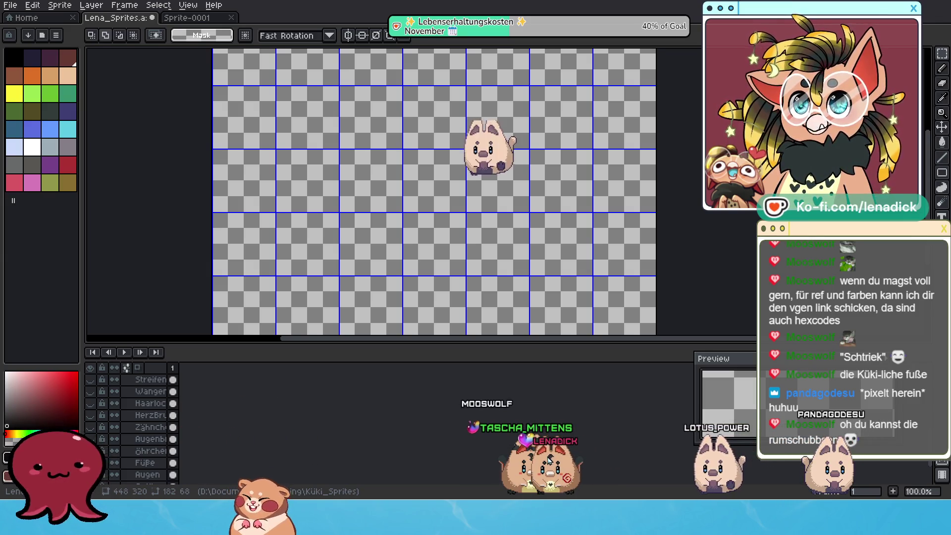
{"action": "mouse_move", "coordinate": [563, 466]}
{"action": "left_mouse_down"}
{"action": "mouse_move", "coordinate": [533, 267]}
{"action": "mouse_move", "coordinate": [547, 233]}
{"action": "mouse_move", "coordinate": [535, 356]}
{"action": "mouse_move", "coordinate": [443, 273]}
{"action": "mouse_move", "coordinate": [495, 391]}
{"action": "left_mouse_up"}
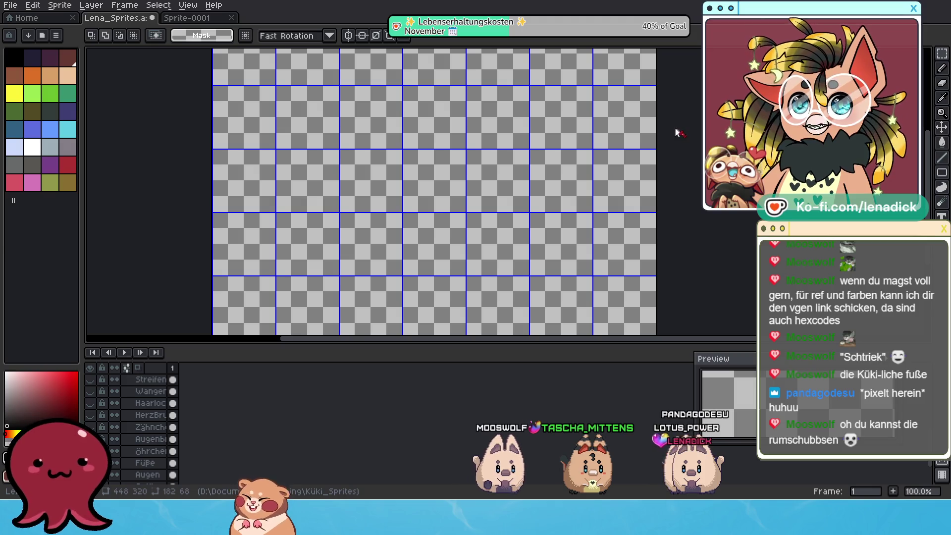
{"action": "mouse_move", "coordinate": [539, 466]}
{"action": "left_mouse_down"}
{"action": "mouse_move", "coordinate": [402, 269]}
{"action": "mouse_move", "coordinate": [424, 287]}
{"action": "left_mouse_up"}
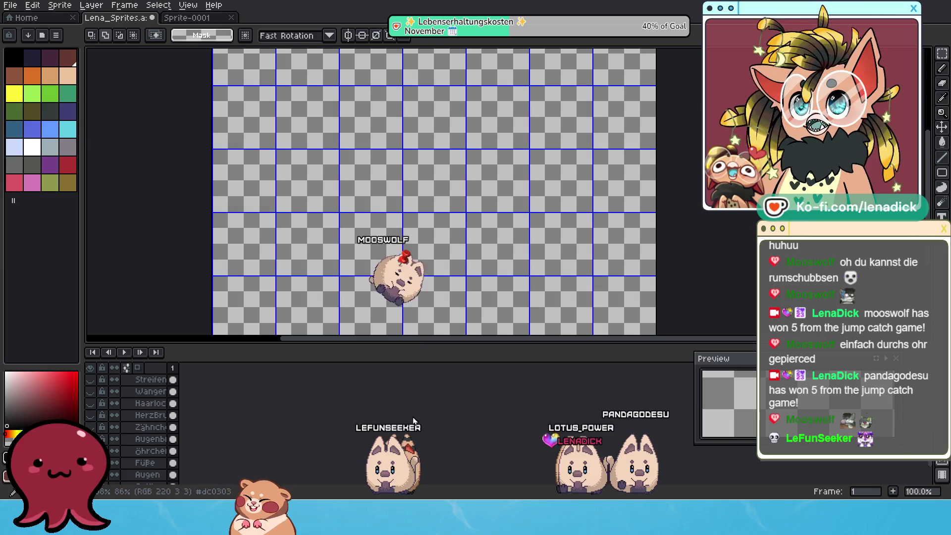
{"action": "mouse_move", "coordinate": [394, 470]}
{"action": "left_mouse_down"}
{"action": "mouse_move", "coordinate": [346, 410]}
{"action": "mouse_move", "coordinate": [247, 337]}
{"action": "mouse_move", "coordinate": [196, 374]}
{"action": "mouse_move", "coordinate": [195, 403]}
{"action": "mouse_move", "coordinate": [210, 402]}
{"action": "mouse_move", "coordinate": [222, 442]}
{"action": "mouse_move", "coordinate": [213, 473]}
{"action": "mouse_move", "coordinate": [500, 169]}
{"action": "mouse_move", "coordinate": [454, 416]}
{"action": "left_mouse_up"}
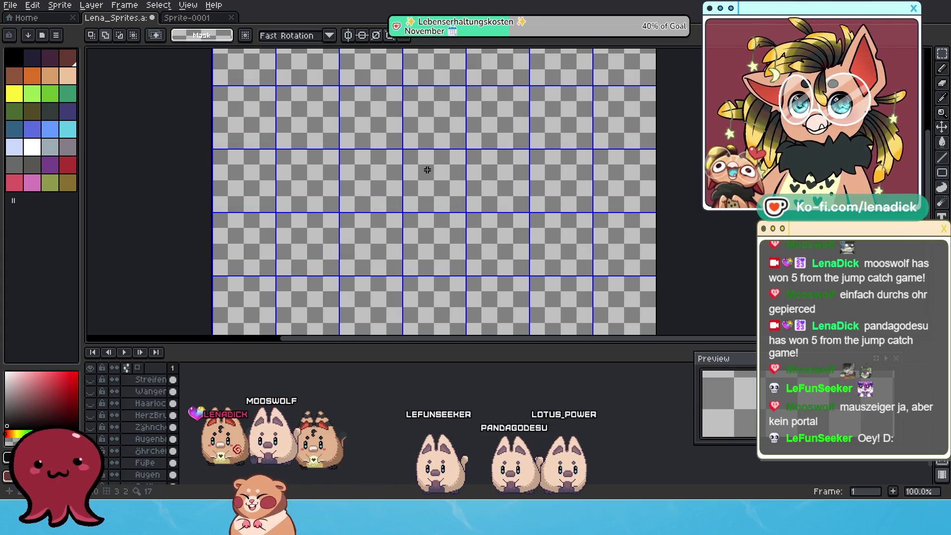
{"action": "scroll", "coordinate": [424, 169], "scroll_direction": "down", "scroll_amount": 1}
{"action": "scroll", "coordinate": [393, 173], "scroll_direction": "up", "scroll_amount": 1}
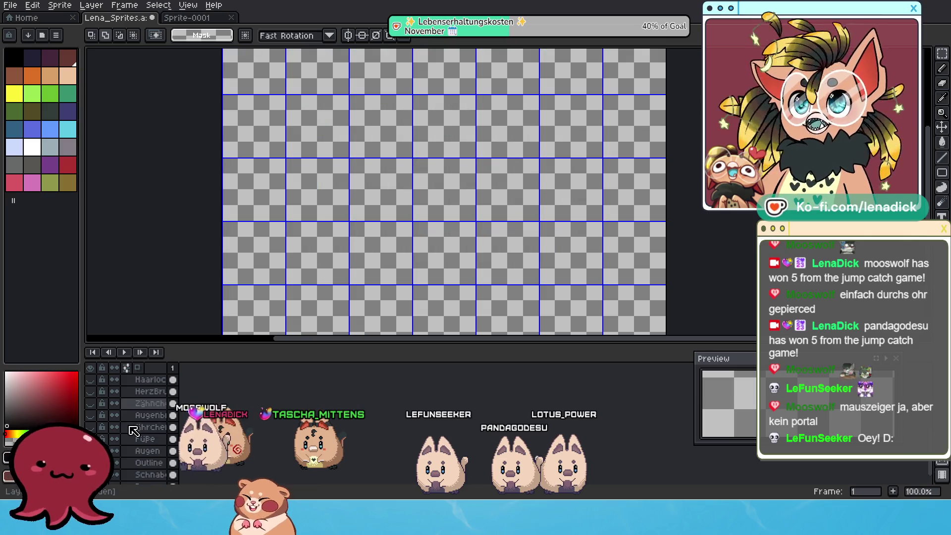
Zoom in on the top-left frames and marquee a rectangle around the first frame's ears.
{"action": "scroll", "coordinate": [134, 436], "scroll_direction": "down", "scroll_amount": 2}
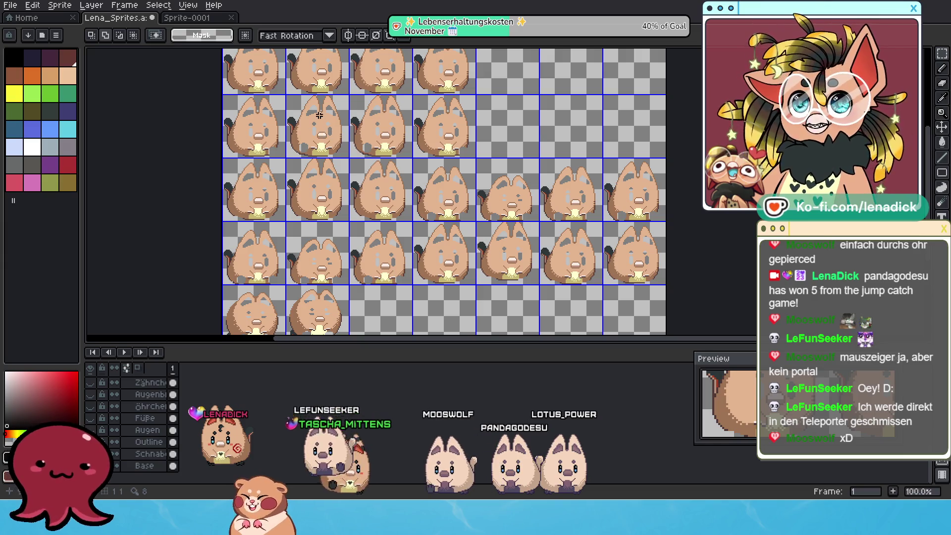
{"action": "scroll", "coordinate": [317, 158], "scroll_direction": "up", "scroll_amount": 3}
{"action": "scroll", "coordinate": [310, 164], "scroll_direction": "up", "scroll_amount": 1}
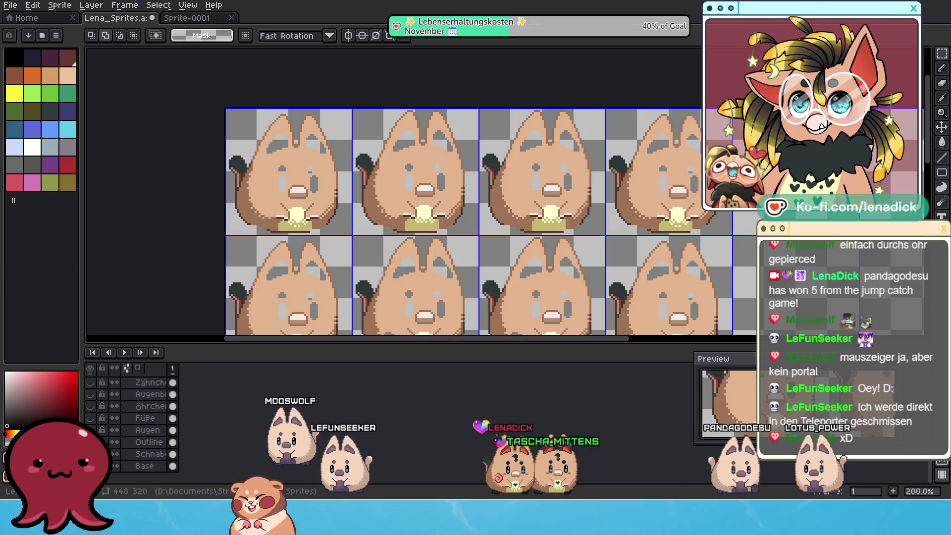
{"action": "scroll", "coordinate": [261, 141], "scroll_direction": "up", "scroll_amount": 1}
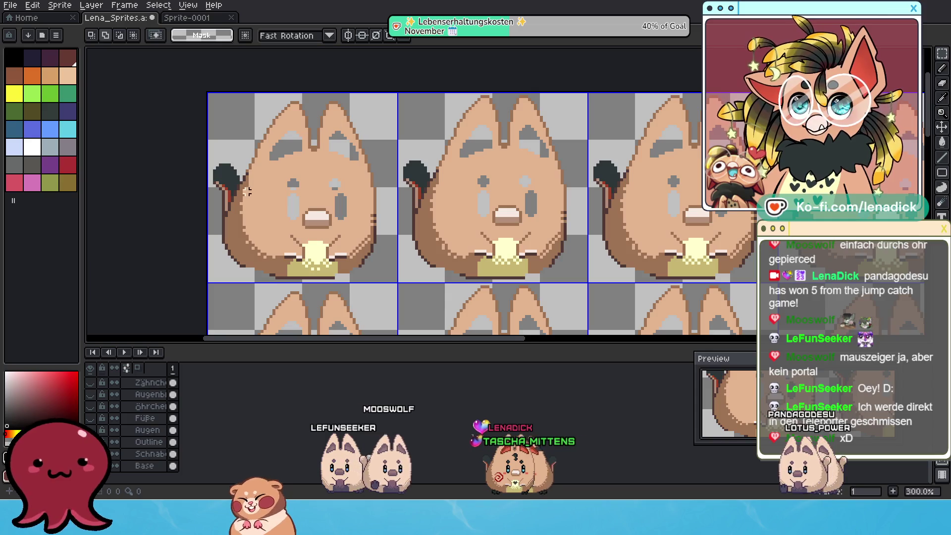
{"action": "scroll", "coordinate": [443, 213], "scroll_direction": "down", "scroll_amount": 2}
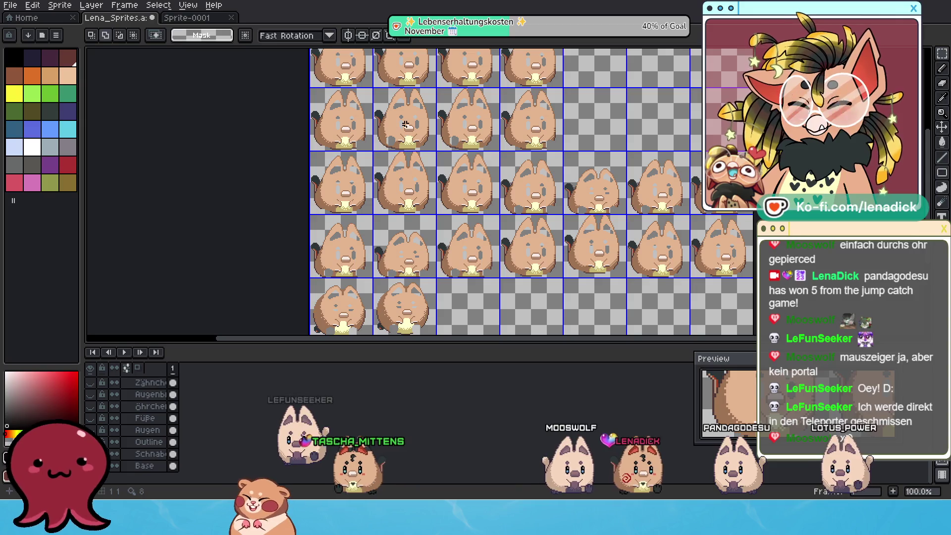
{"action": "left_click_drag", "start_coordinate": [415, 168], "coordinate": [446, 260]}
{"action": "scroll", "coordinate": [409, 173], "scroll_direction": "up", "scroll_amount": 1}
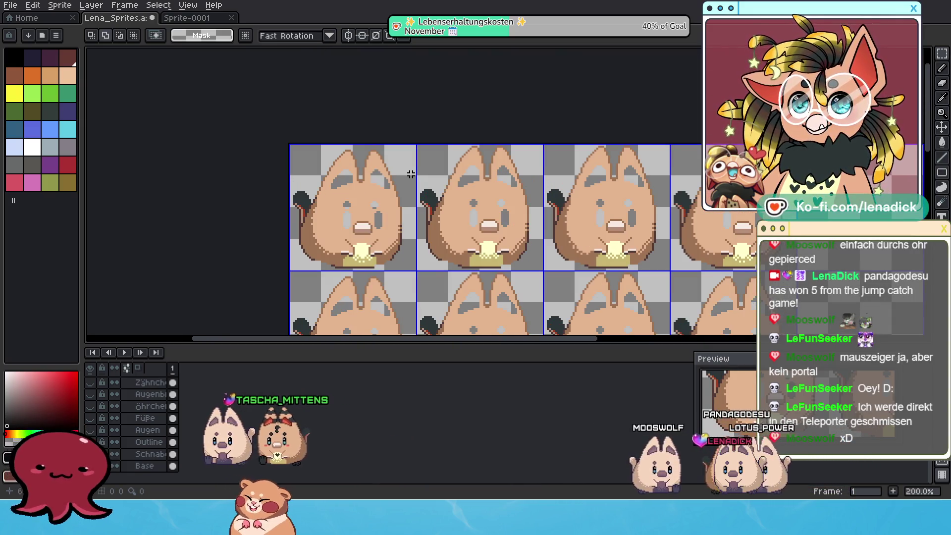
{"action": "scroll", "coordinate": [415, 174], "scroll_direction": "up", "scroll_amount": 1}
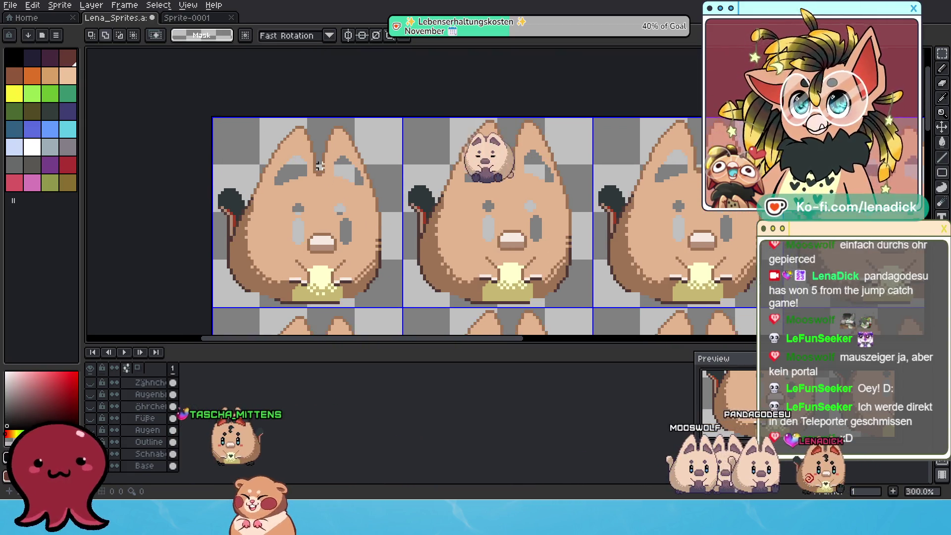
{"action": "scroll", "coordinate": [359, 210], "scroll_direction": "up", "scroll_amount": 1}
{"action": "left_click", "coordinate": [943, 54]}
{"action": "left_click_drag", "start_coordinate": [204, 106], "coordinate": [410, 189]}
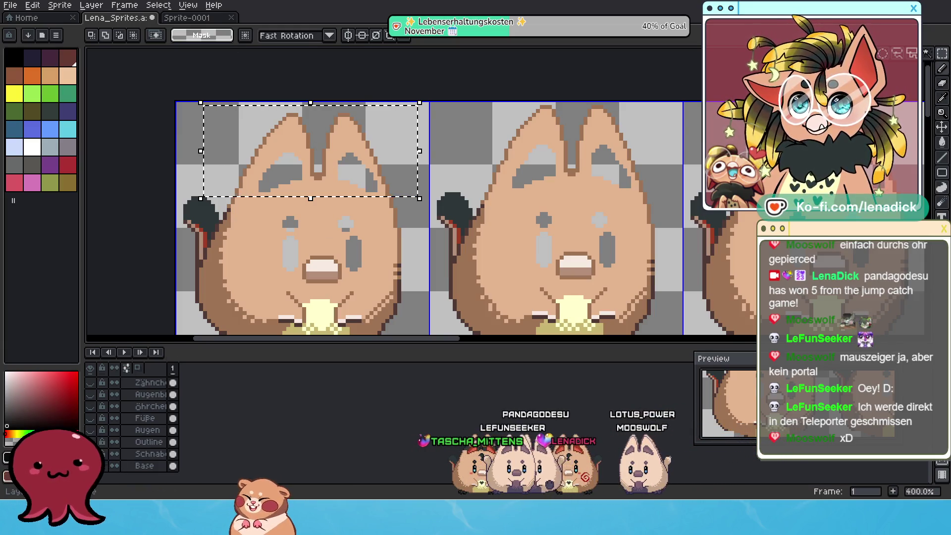
Check the layers, then invert the ear-rectangle selection with Select > Inverse.
{"action": "scroll", "coordinate": [131, 449], "scroll_direction": "up", "scroll_amount": 3}
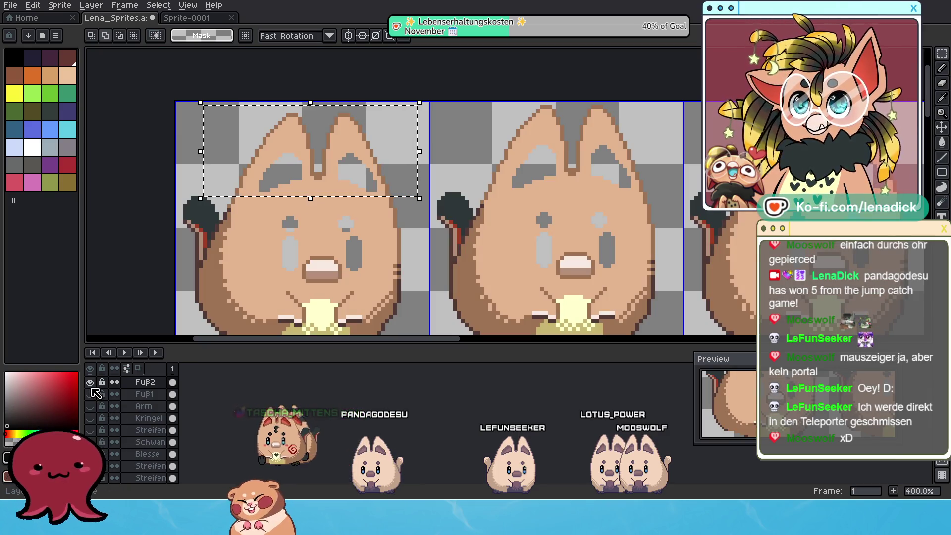
{"action": "scroll", "coordinate": [119, 406], "scroll_direction": "up", "scroll_amount": 1}
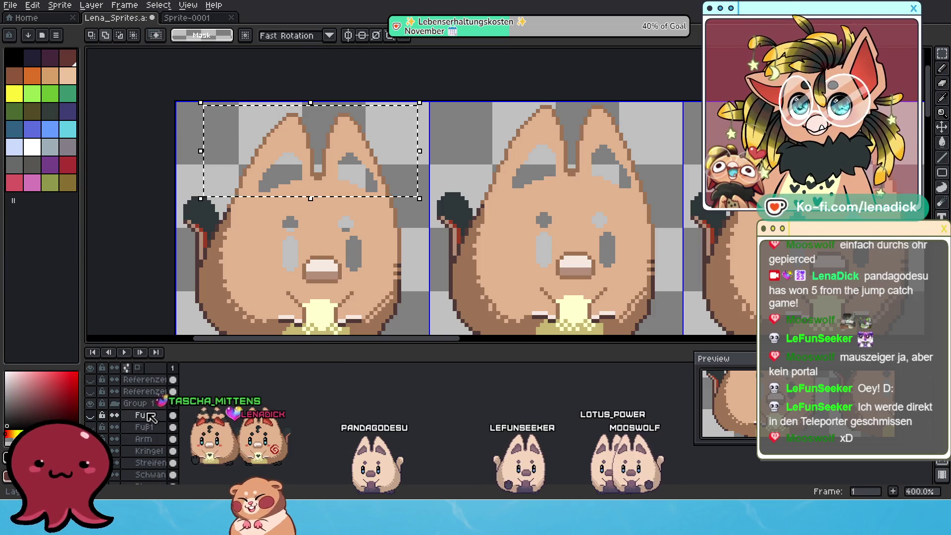
{"action": "scroll", "coordinate": [133, 450], "scroll_direction": "down", "scroll_amount": 5}
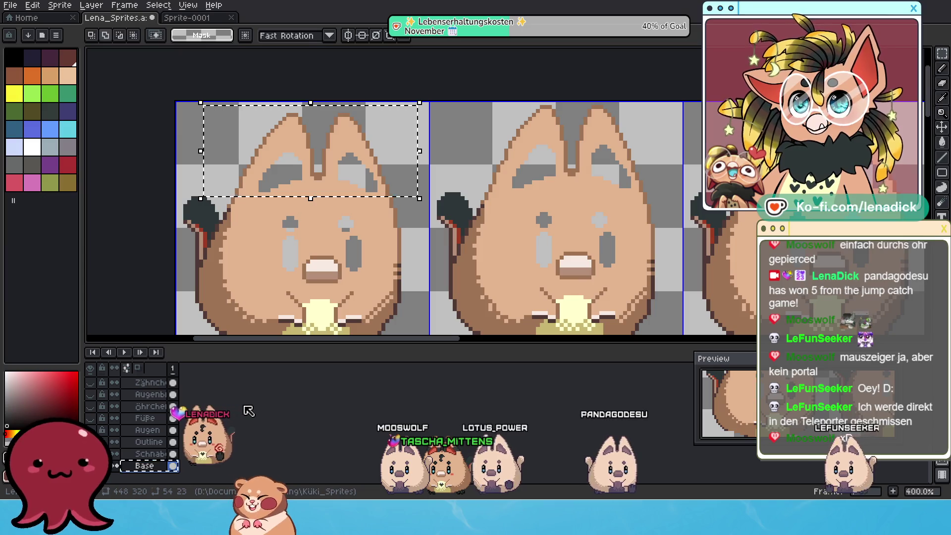
{"action": "scroll", "coordinate": [147, 452], "scroll_direction": "up", "scroll_amount": 2}
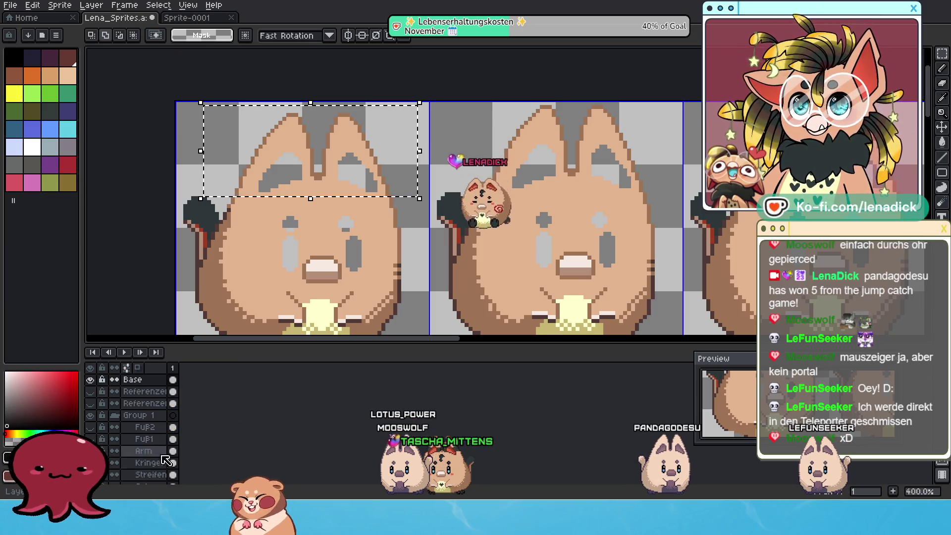
{"action": "scroll", "coordinate": [144, 463], "scroll_direction": "down", "scroll_amount": 1}
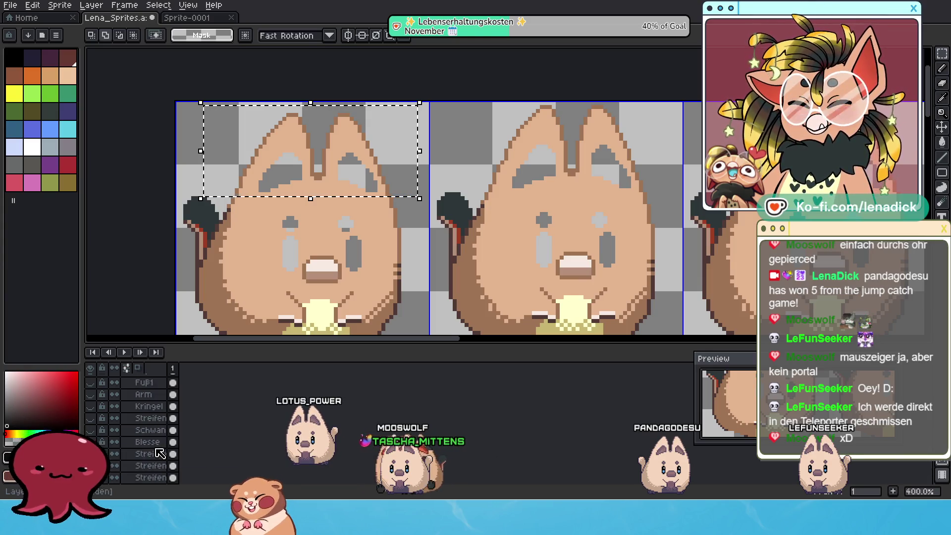
{"action": "scroll", "coordinate": [160, 452], "scroll_direction": "up", "scroll_amount": 2}
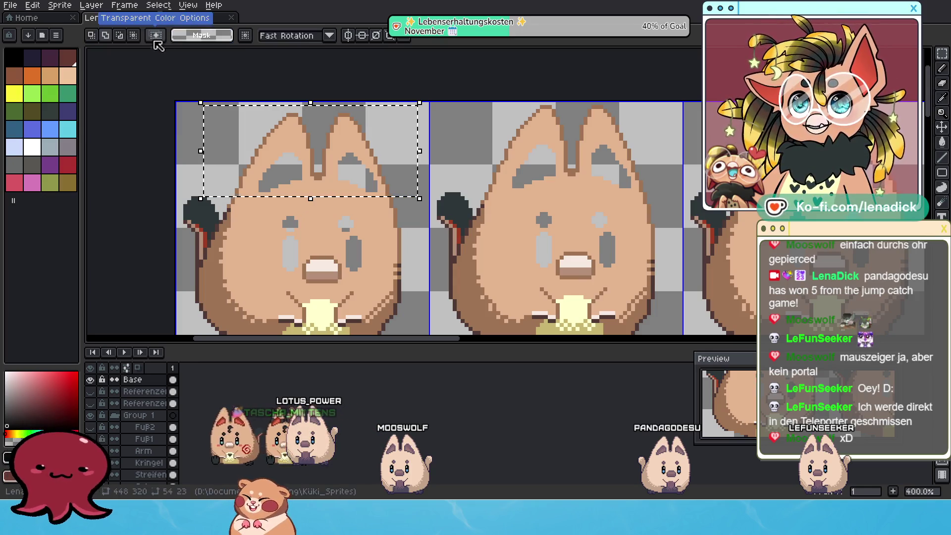
{"action": "left_click", "coordinate": [158, 5]}
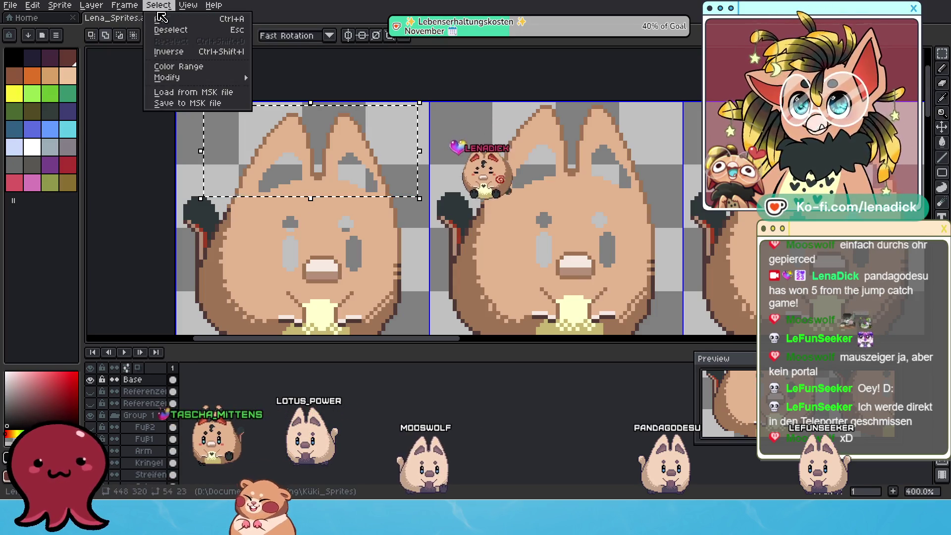
{"action": "left_click", "coordinate": [172, 48]}
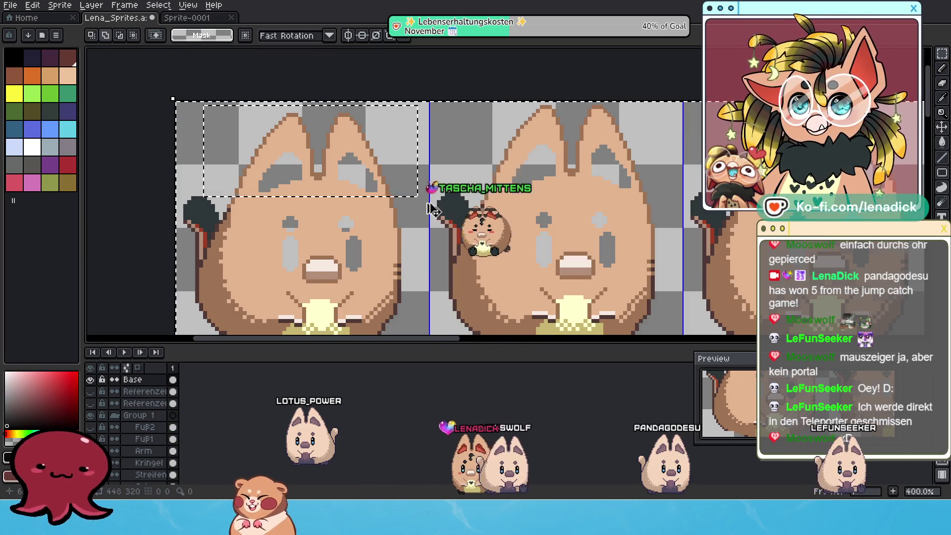
Delete everything outside the ear area and select the gap between the ears.
{"action": "key", "text": "Delete"}
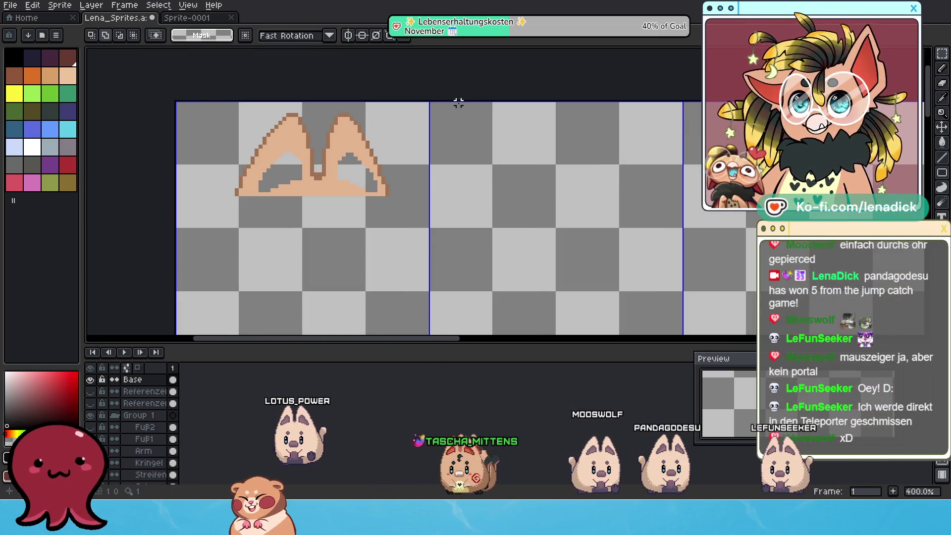
{"action": "scroll", "coordinate": [320, 178], "scroll_direction": "up", "scroll_amount": 1}
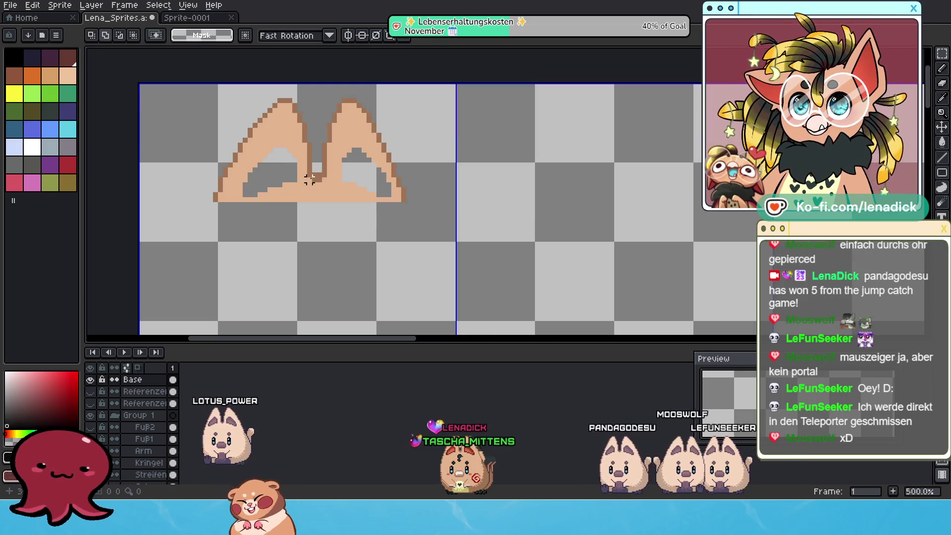
{"action": "left_click_drag", "start_coordinate": [310, 166], "coordinate": [323, 225]}
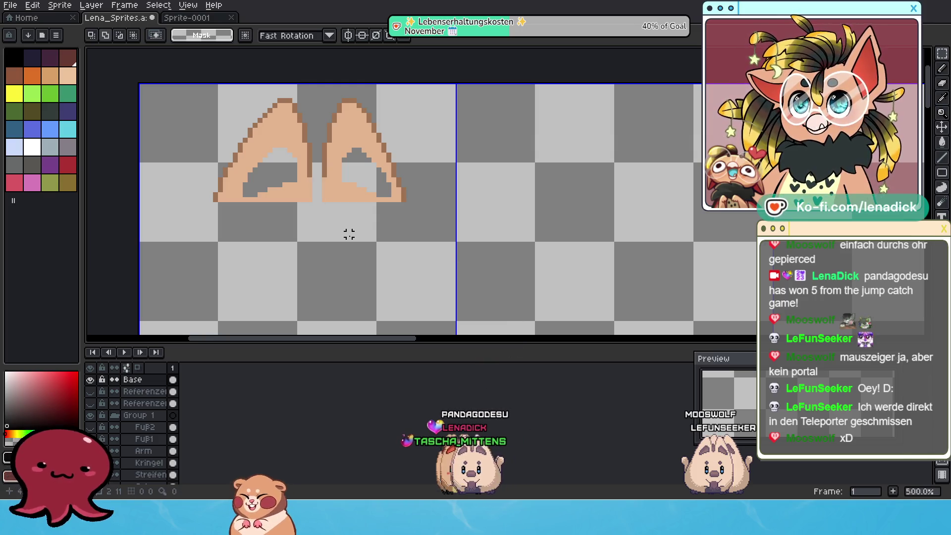
Switch to the Pencil and save the sprite sheet.
{"action": "left_click", "coordinate": [942, 86]}
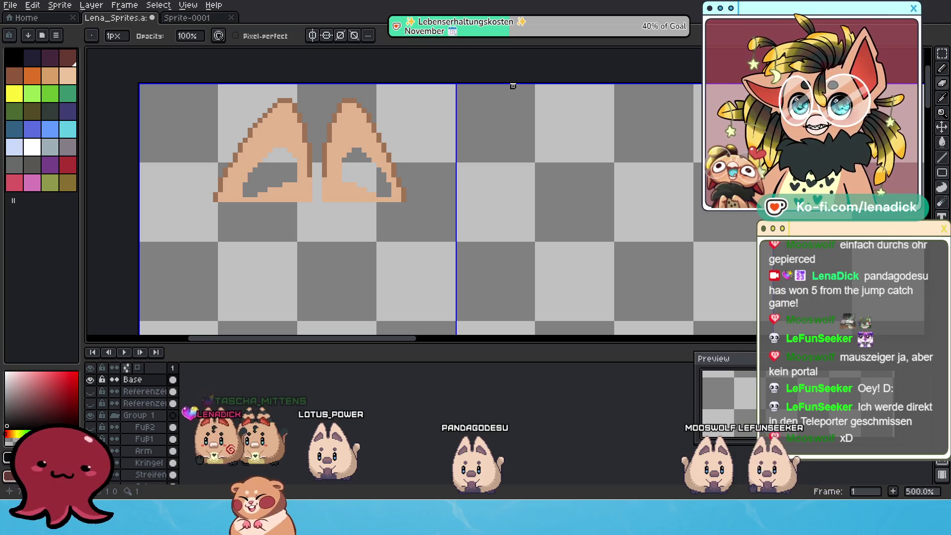
{"action": "left_click", "coordinate": [11, 6]}
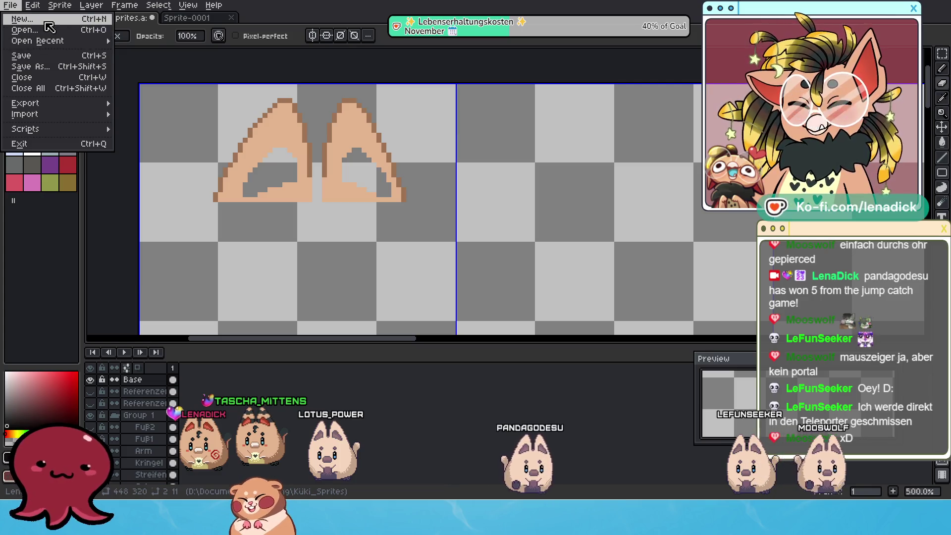
{"action": "left_click", "coordinate": [89, 56]}
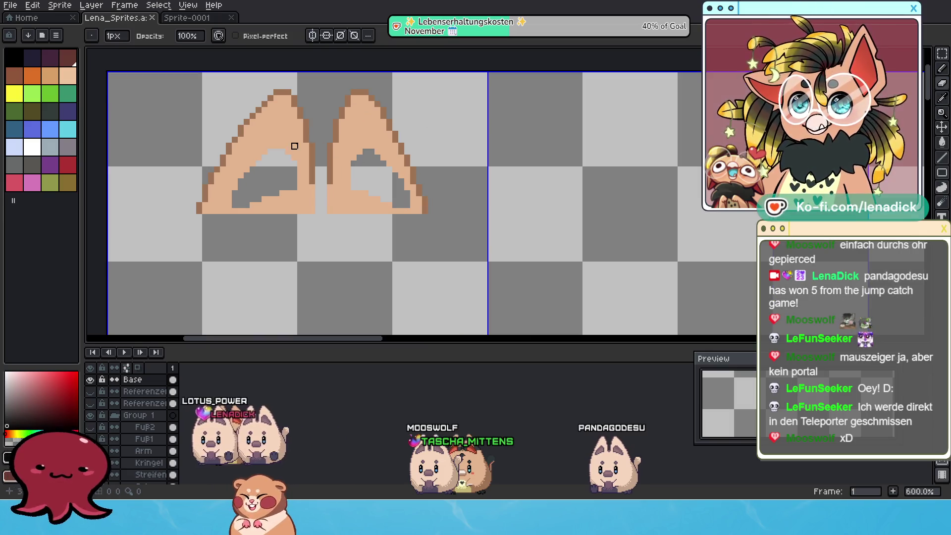
Zoom in to extend the left ear's lower outline and erase peach pixels along its inner edge.
{"action": "scroll", "coordinate": [297, 144], "scroll_direction": "up", "scroll_amount": 1}
{"action": "scroll", "coordinate": [400, 232], "scroll_direction": "up", "scroll_amount": 1}
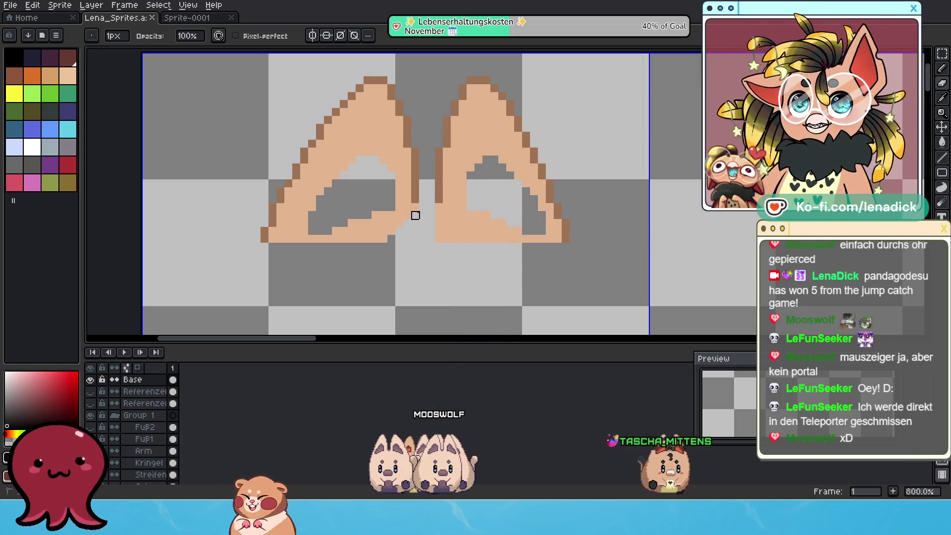
{"action": "left_click", "coordinate": [408, 215]}
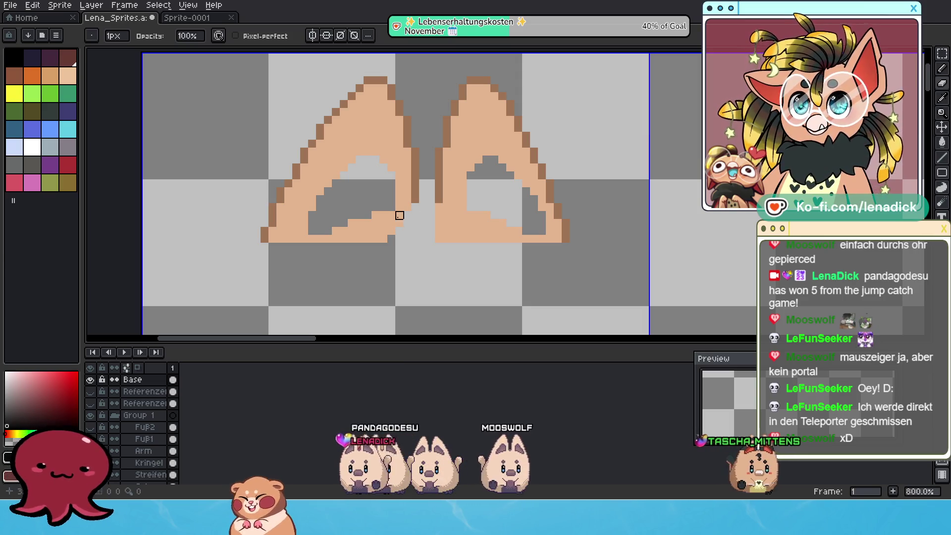
{"action": "left_click_drag", "start_coordinate": [391, 223], "coordinate": [386, 227]}
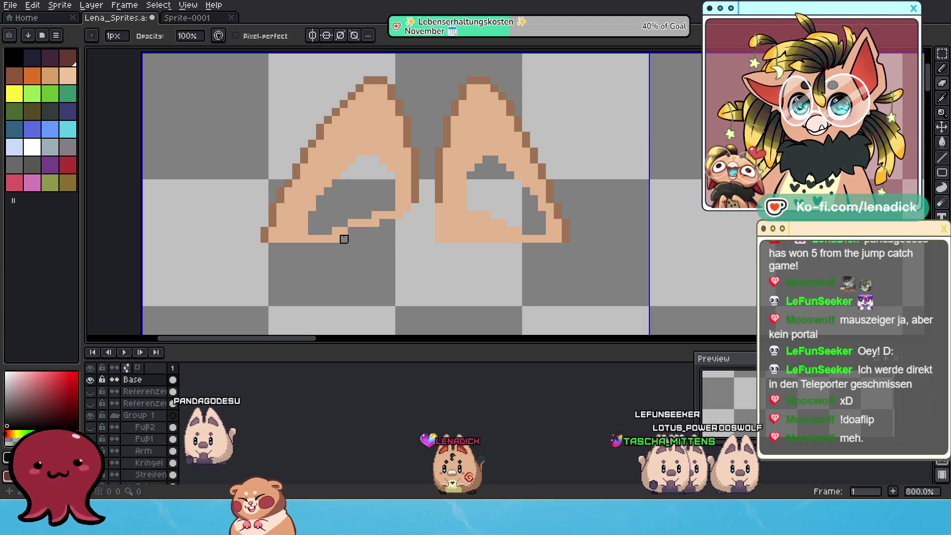
{"action": "left_click_drag", "start_coordinate": [324, 238], "coordinate": [383, 215]}
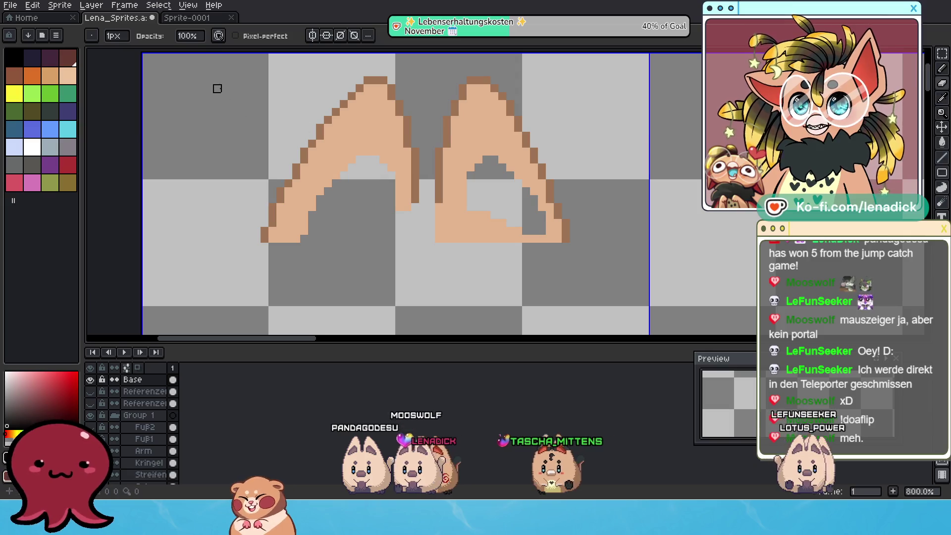
Pan the Sprite-0001 reference drawing to the brown ear and pick the Rectangular Marquee tool.
{"action": "left_click", "coordinate": [187, 17]}
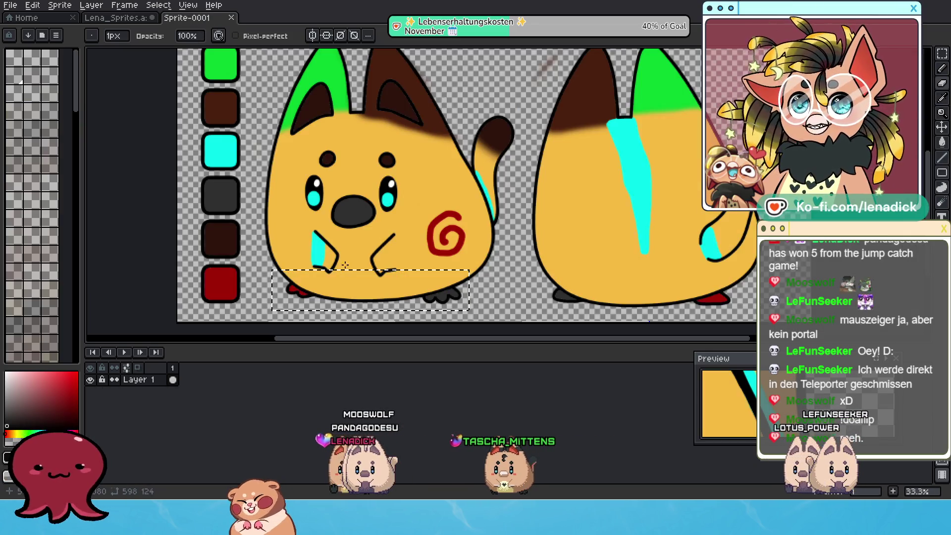
{"action": "scroll", "coordinate": [395, 216], "scroll_direction": "up", "scroll_amount": 3}
{"action": "scroll", "coordinate": [396, 223], "scroll_direction": "down", "scroll_amount": 1}
{"action": "scroll", "coordinate": [398, 238], "scroll_direction": "up", "scroll_amount": 2}
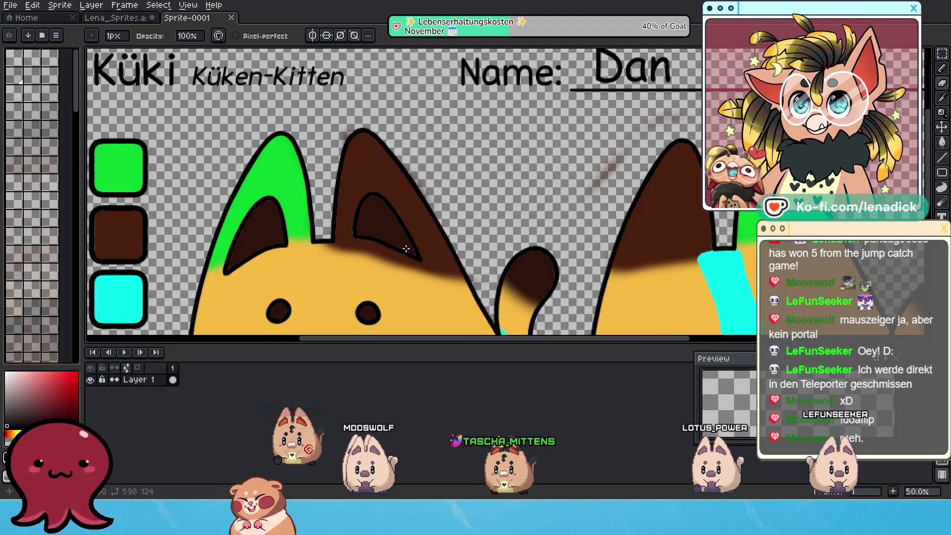
{"action": "left_click_drag", "start_coordinate": [399, 241], "coordinate": [371, 216]}
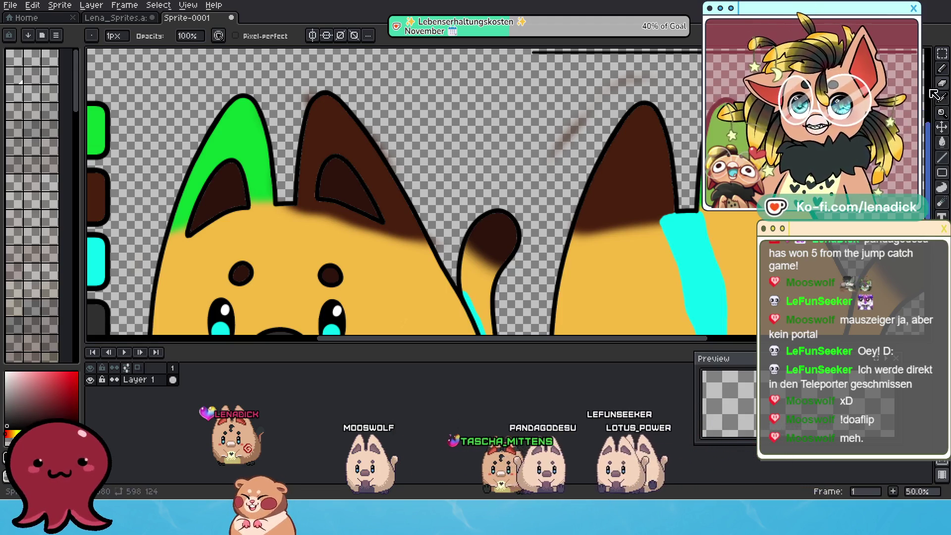
{"action": "left_click", "coordinate": [942, 55]}
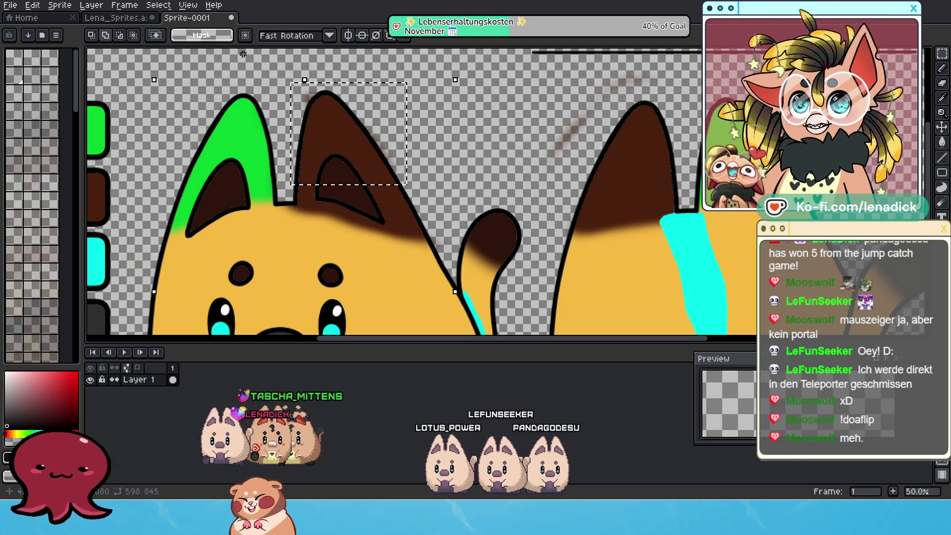
{"action": "left_click", "coordinate": [111, 18]}
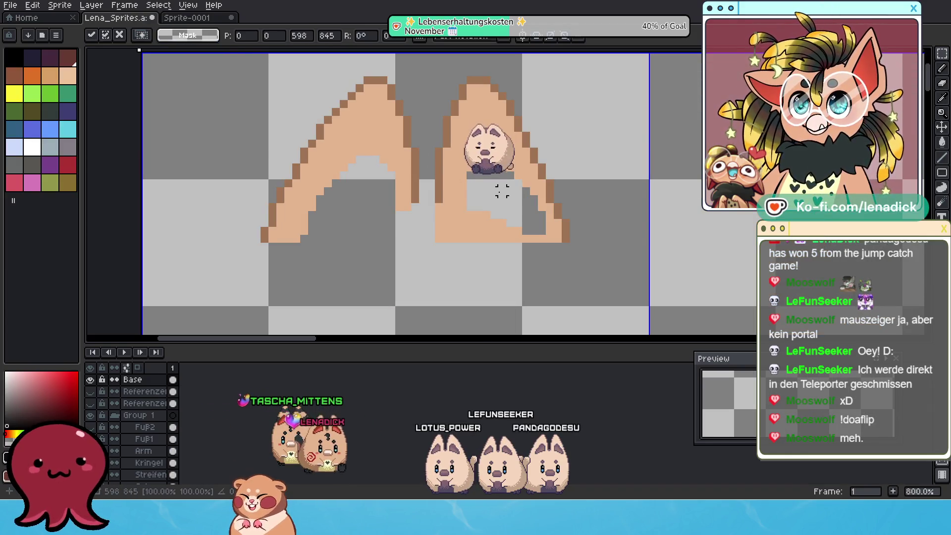
Paste the brown ear, shrink and flatten it, and place it at the sheet's top-right.
{"action": "scroll", "coordinate": [500, 191], "scroll_direction": "down", "scroll_amount": 8}
{"action": "key", "text": "ctrl+v"}
{"action": "scroll", "coordinate": [577, 246], "scroll_direction": "up", "scroll_amount": 3}
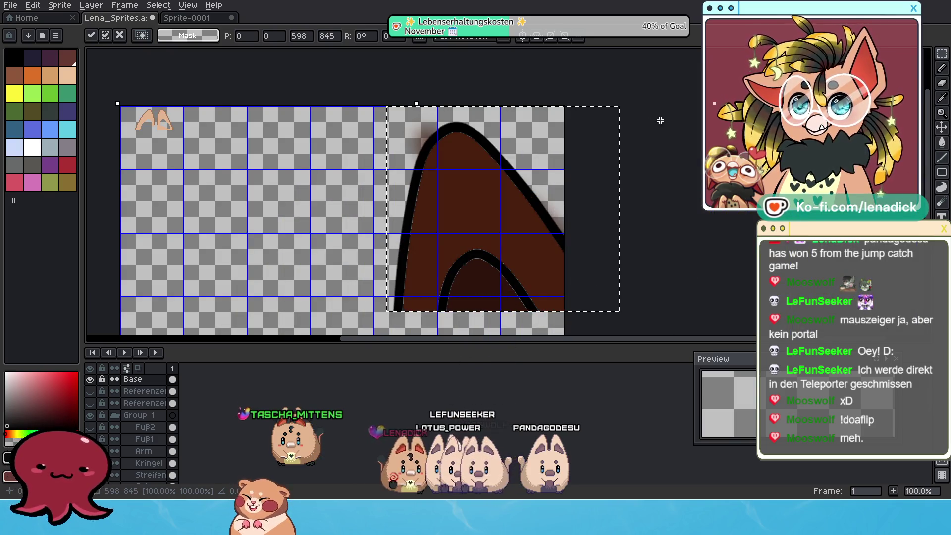
{"action": "mouse_move", "coordinate": [713, 104]}
{"action": "left_mouse_down"}
{"action": "mouse_move", "coordinate": [505, 240]}
{"action": "mouse_move", "coordinate": [488, 303]}
{"action": "left_mouse_up"}
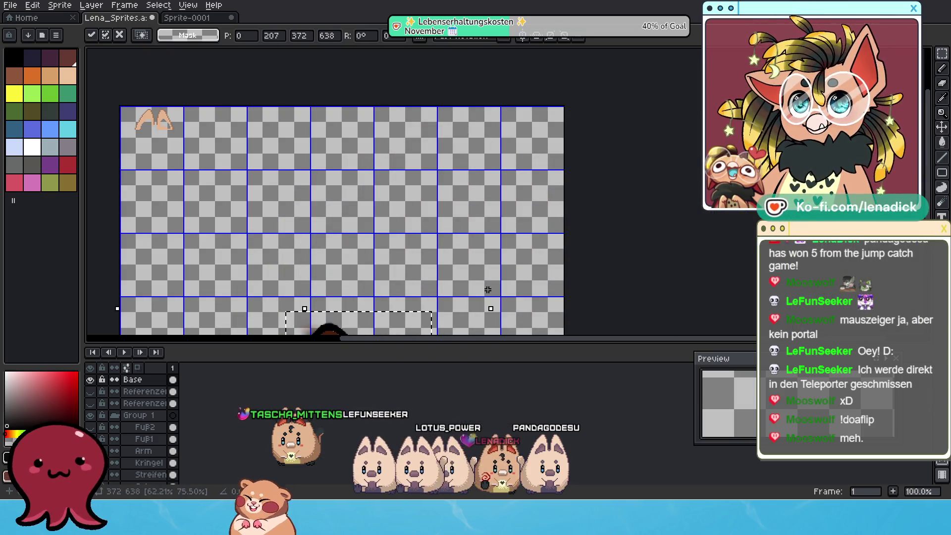
{"action": "scroll", "coordinate": [473, 174], "scroll_direction": "down", "scroll_amount": 2}
{"action": "left_click_drag", "start_coordinate": [425, 244], "coordinate": [453, 184]}
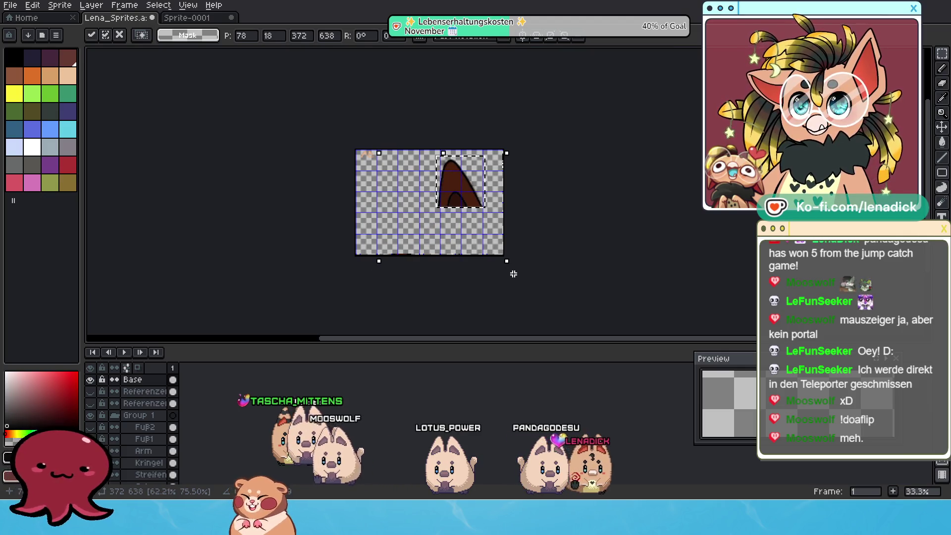
{"action": "mouse_move", "coordinate": [506, 261]}
{"action": "left_mouse_down"}
{"action": "mouse_move", "coordinate": [494, 216]}
{"action": "mouse_move", "coordinate": [510, 225]}
{"action": "mouse_move", "coordinate": [509, 263]}
{"action": "left_mouse_up"}
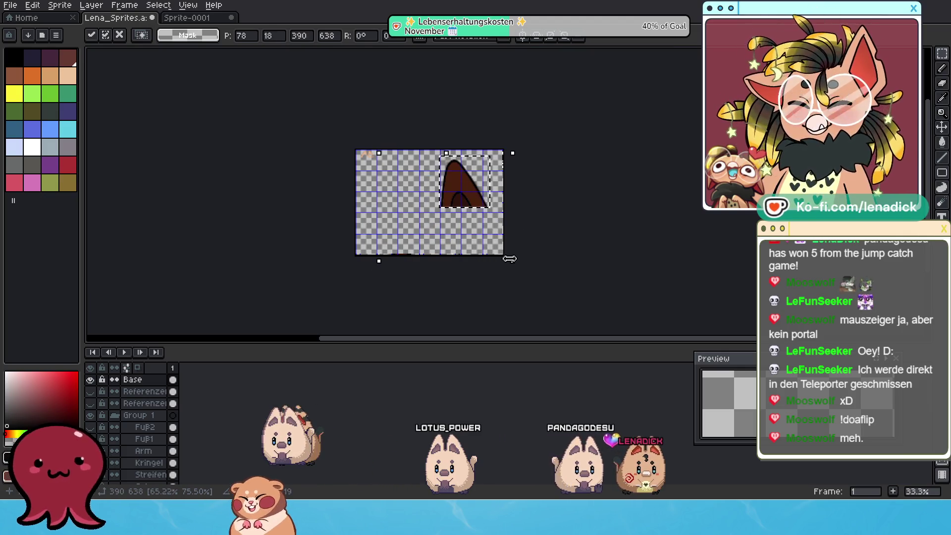
{"action": "left_click_drag", "start_coordinate": [446, 153], "coordinate": [456, 208]}
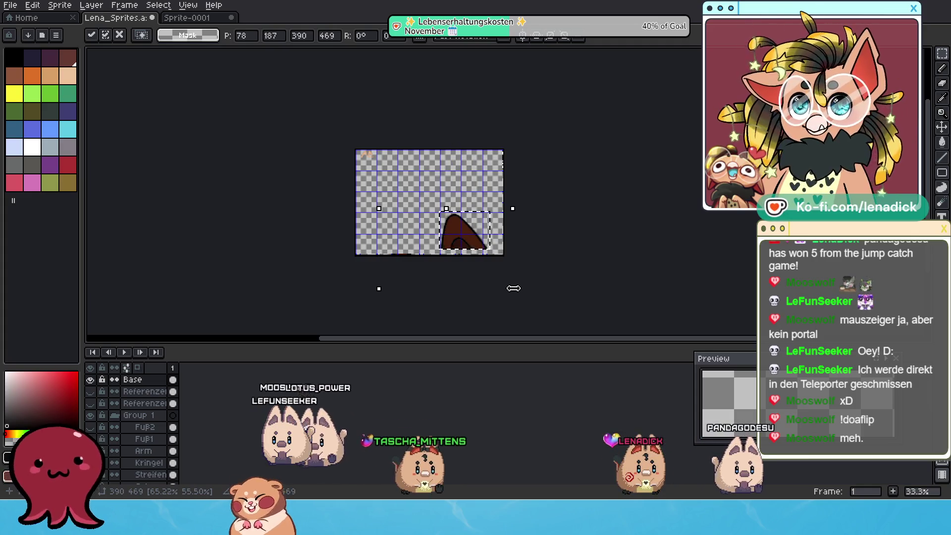
{"action": "left_click_drag", "start_coordinate": [513, 286], "coordinate": [472, 284]}
{"action": "mouse_move", "coordinate": [423, 208]}
{"action": "left_mouse_down"}
{"action": "mouse_move", "coordinate": [424, 235]}
{"action": "mouse_move", "coordinate": [465, 159]}
{"action": "mouse_move", "coordinate": [502, 180]}
{"action": "left_mouse_up"}
{"action": "scroll", "coordinate": [465, 168], "scroll_direction": "up", "scroll_amount": 1}
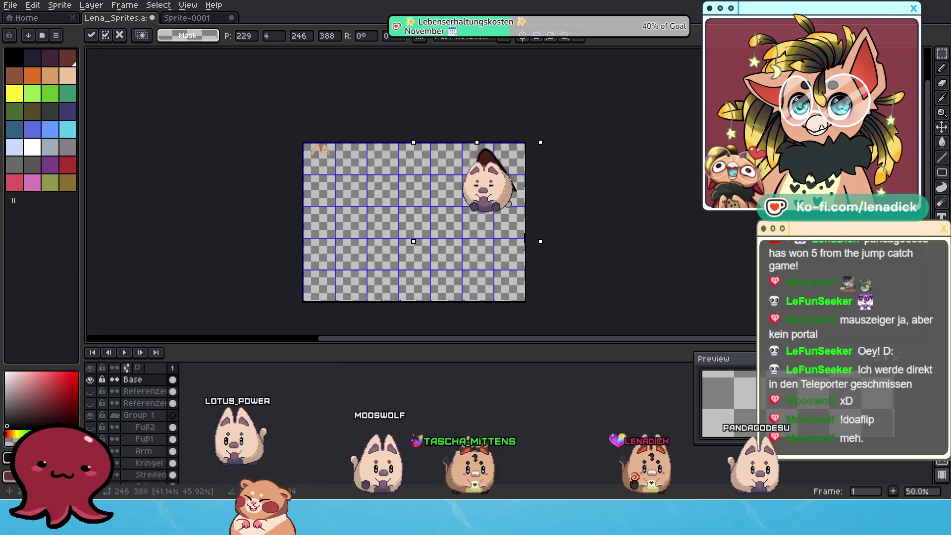
{"action": "key", "text": "Return"}
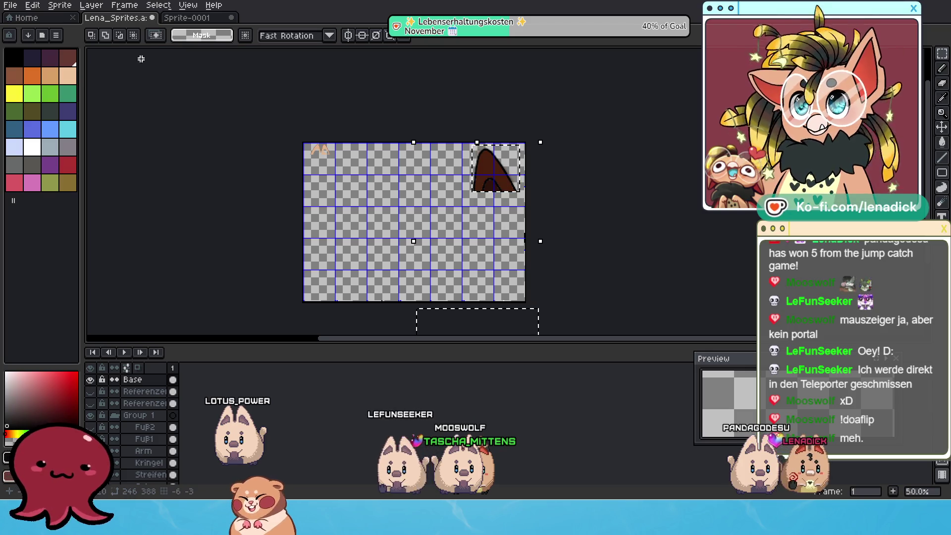
Deselect, switch to the Pencil, and open the top layer's properties.
{"action": "key", "text": "ctrl+d"}
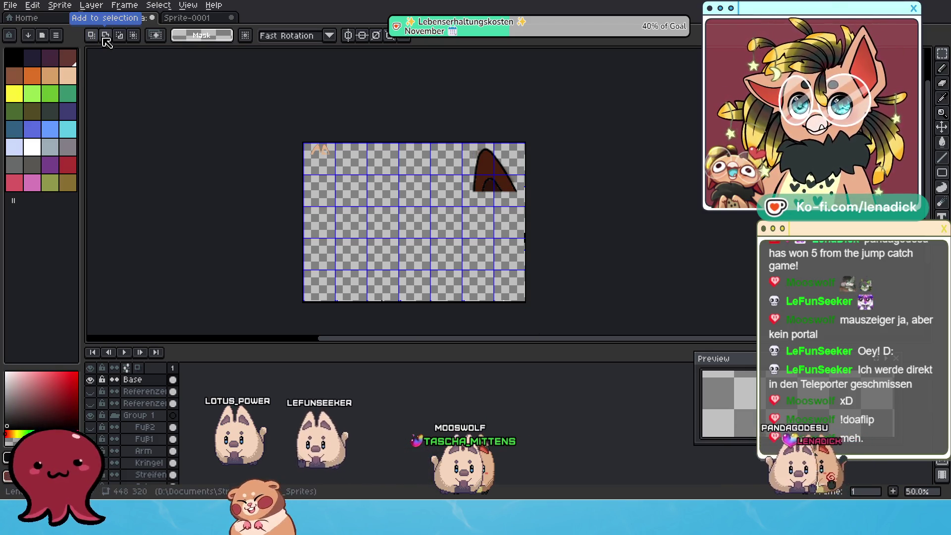
{"action": "scroll", "coordinate": [317, 146], "scroll_direction": "up", "scroll_amount": 1}
{"action": "scroll", "coordinate": [698, 197], "scroll_direction": "up", "scroll_amount": 1}
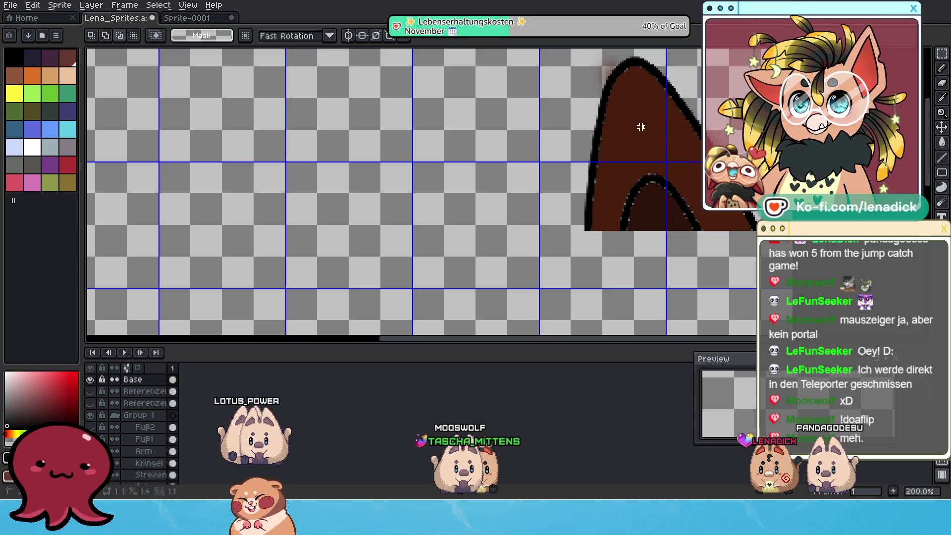
{"action": "left_click", "coordinate": [942, 70]}
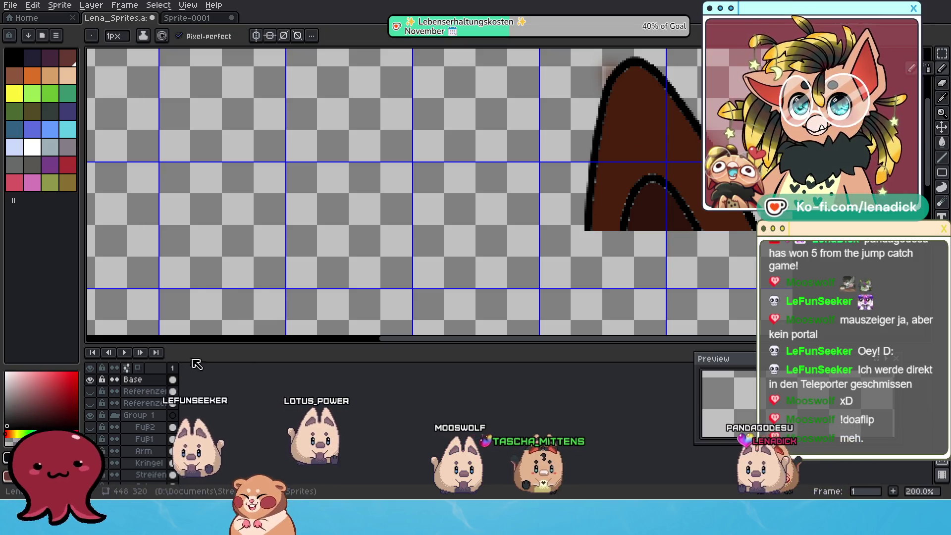
{"action": "scroll", "coordinate": [246, 242], "scroll_direction": "up", "scroll_amount": 5}
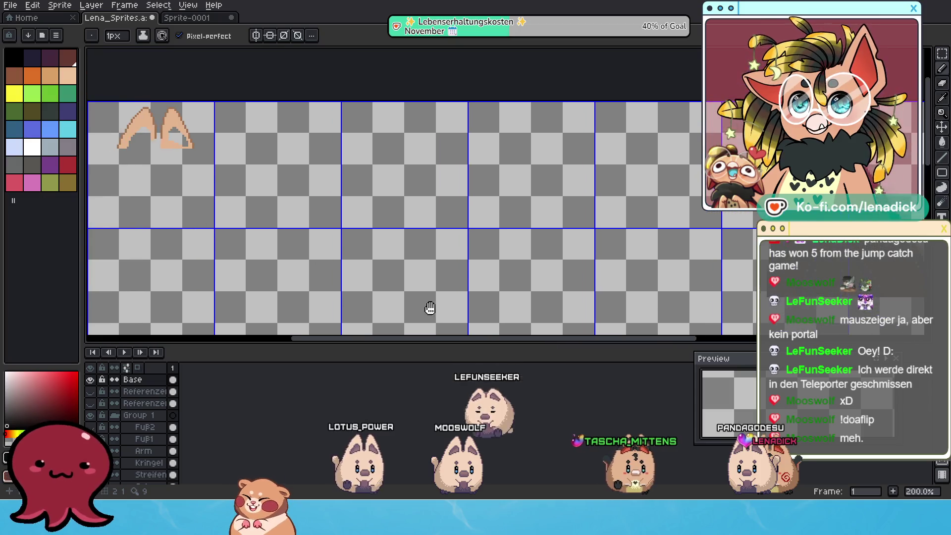
{"action": "double_click", "coordinate": [133, 379]}
{"action": "type", "text": "Ohren"}
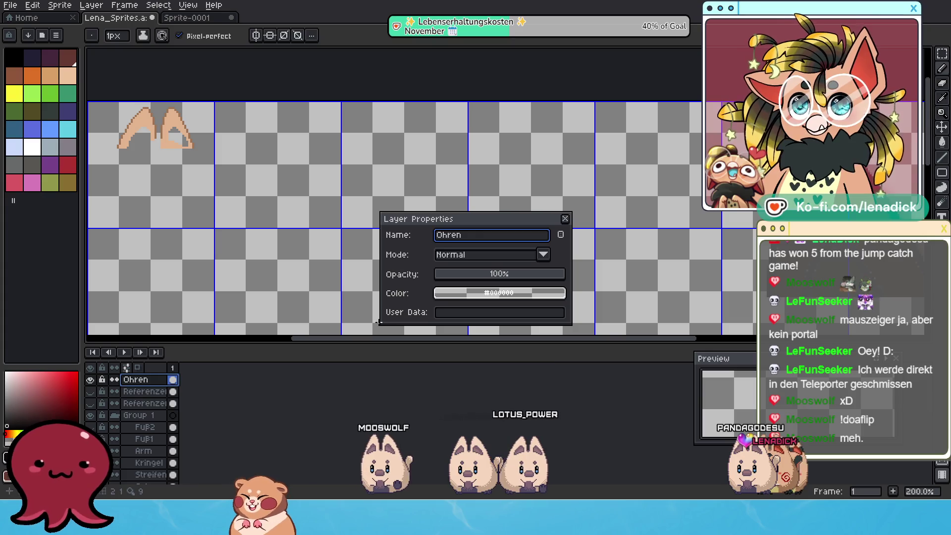
Name the layer Ohren and paint-bucket both ears dark brown.
{"action": "left_click", "coordinate": [564, 218]}
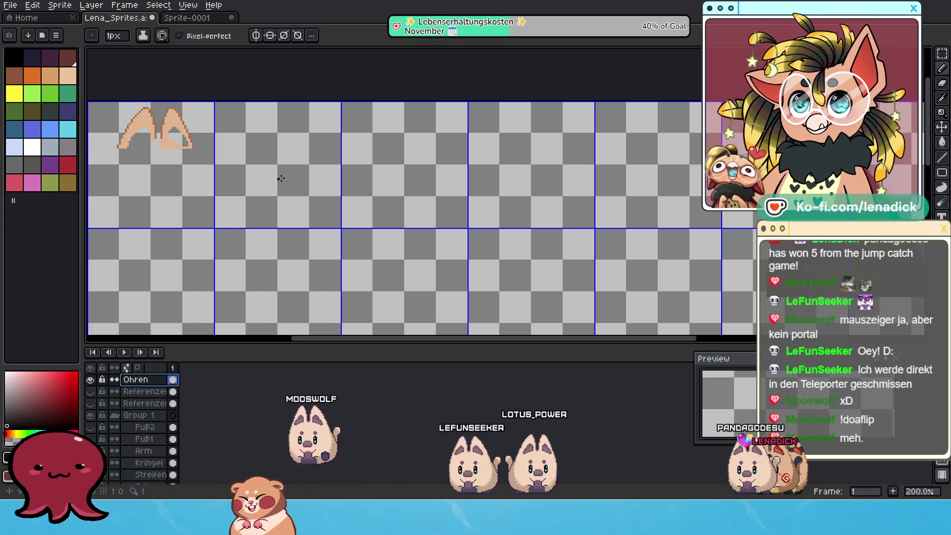
{"action": "left_click", "coordinate": [941, 144]}
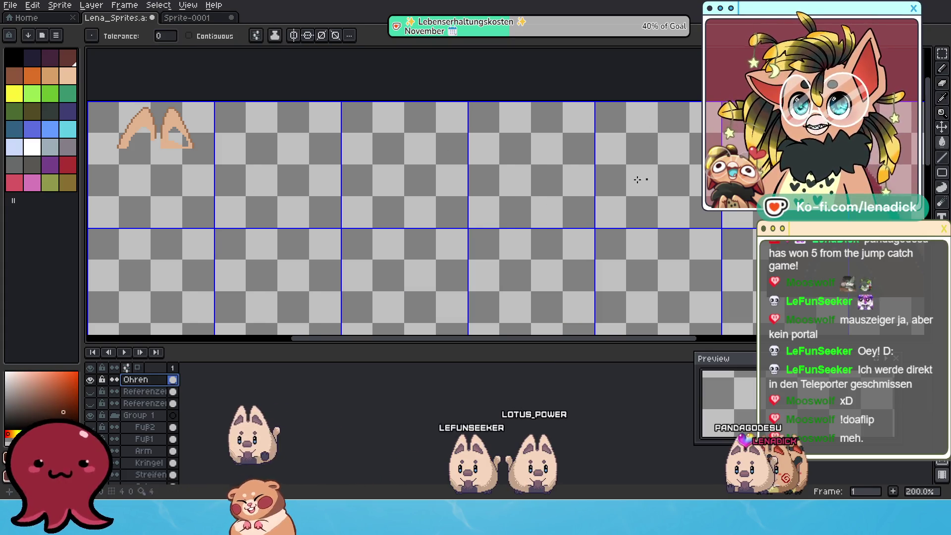
{"action": "left_click", "coordinate": [144, 121]}
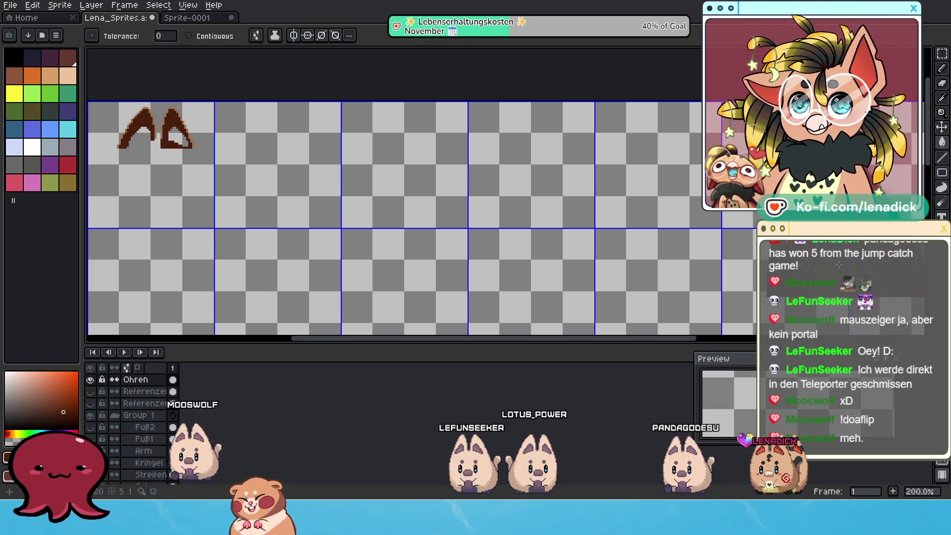
{"action": "scroll", "coordinate": [145, 121], "scroll_direction": "up", "scroll_amount": 1}
{"action": "scroll", "coordinate": [144, 121], "scroll_direction": "up", "scroll_amount": 2}
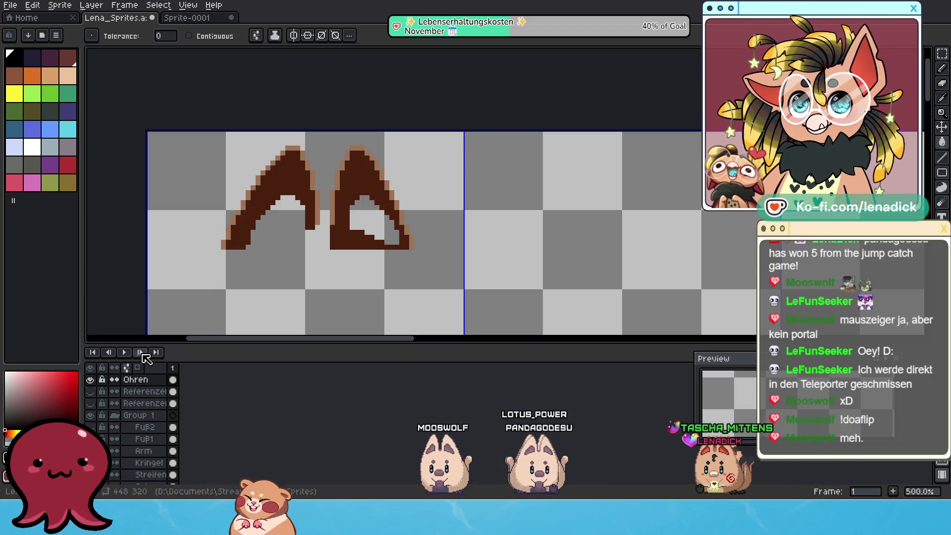
Pick a darker brown, undo the canvas-flooding fill, and recolour the ear outlines near-black.
{"action": "left_click", "coordinate": [63, 411]}
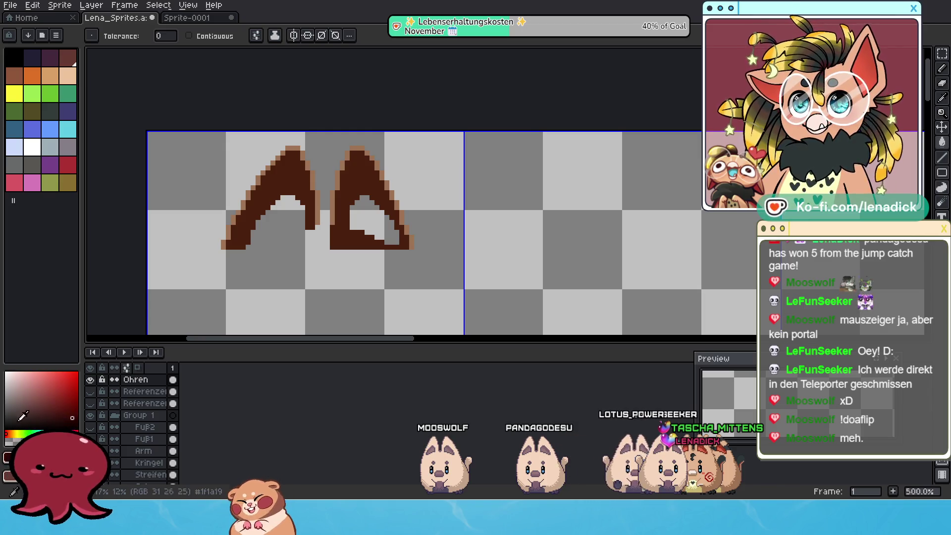
{"action": "left_click", "coordinate": [309, 169]}
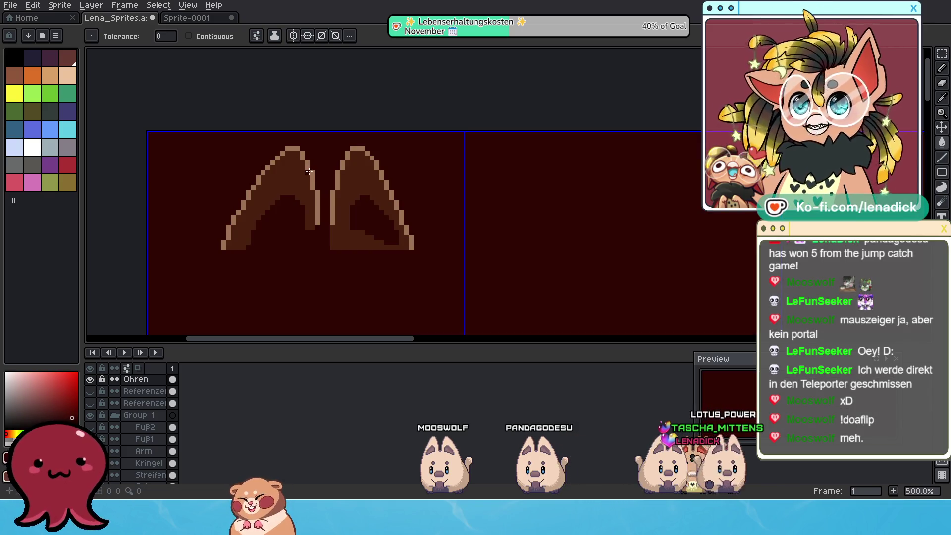
{"action": "key", "text": "ctrl+z"}
{"action": "scroll", "coordinate": [310, 174], "scroll_direction": "up", "scroll_amount": 2}
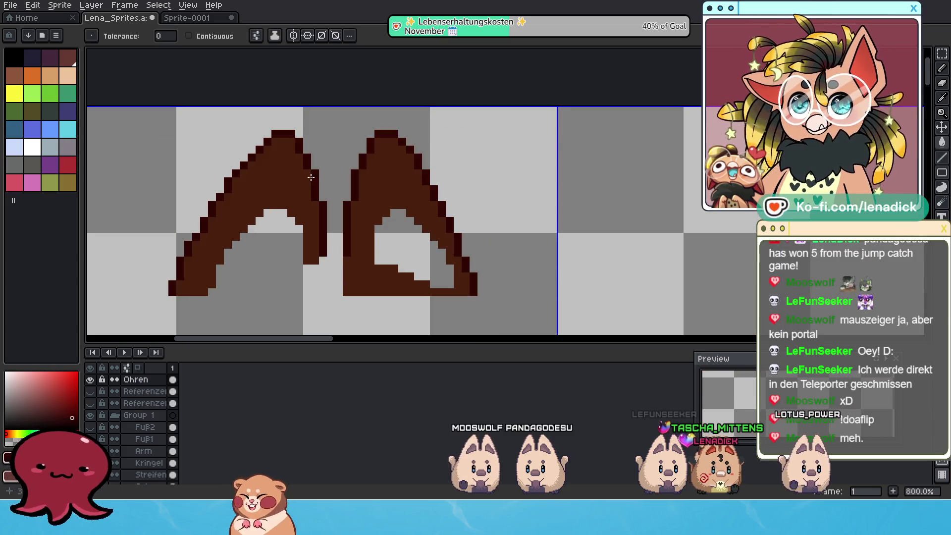
{"action": "left_click", "coordinate": [310, 177]}
{"action": "scroll", "coordinate": [182, 286], "scroll_direction": "down", "scroll_amount": 3}
{"action": "scroll", "coordinate": [181, 285], "scroll_direction": "up", "scroll_amount": 2}
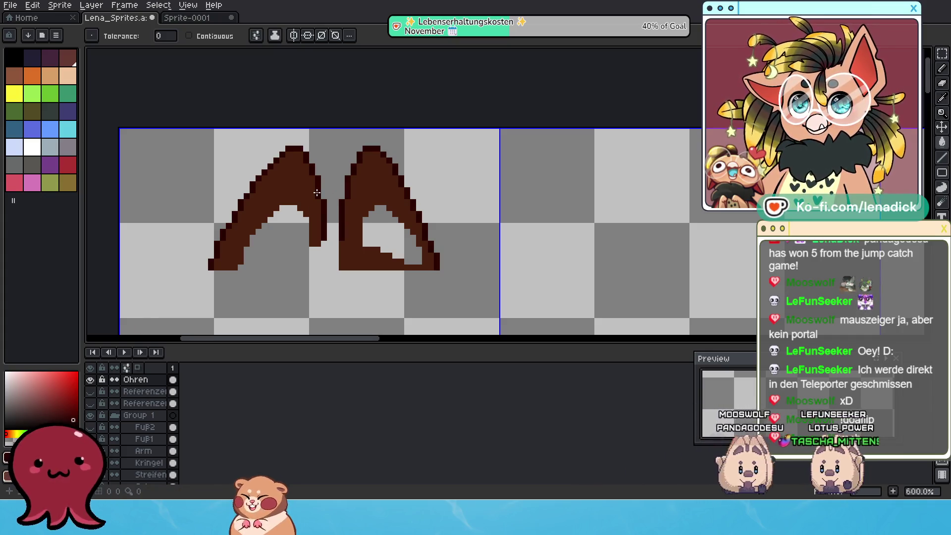
{"action": "scroll", "coordinate": [347, 187], "scroll_direction": "down", "scroll_amount": 4}
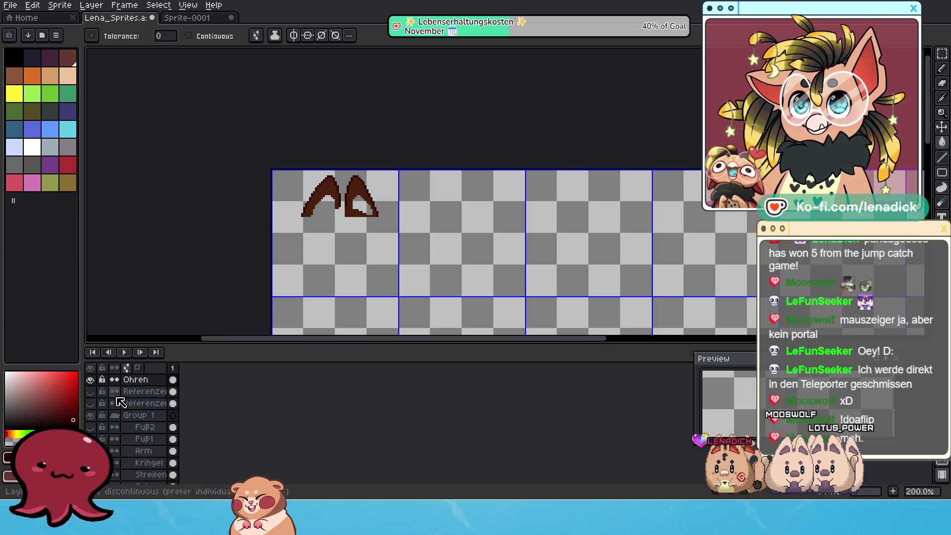
{"action": "scroll", "coordinate": [158, 434], "scroll_direction": "down", "scroll_amount": 5}
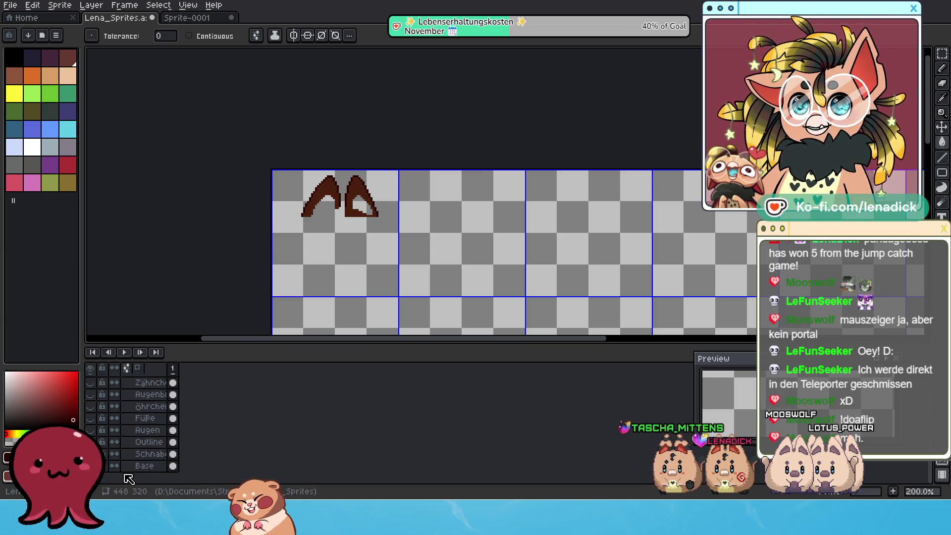
{"action": "scroll", "coordinate": [351, 194], "scroll_direction": "up", "scroll_amount": 3}
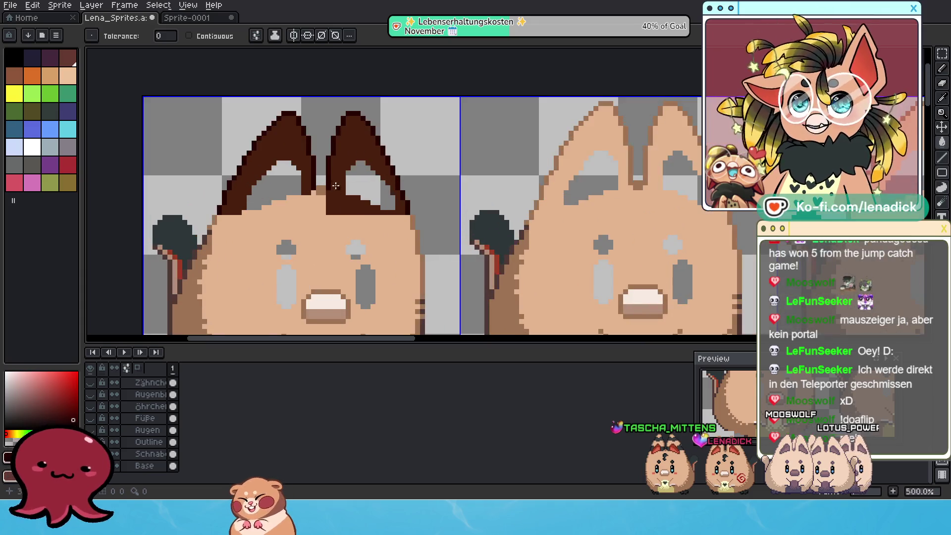
{"action": "scroll", "coordinate": [275, 226], "scroll_direction": "up", "scroll_amount": 1}
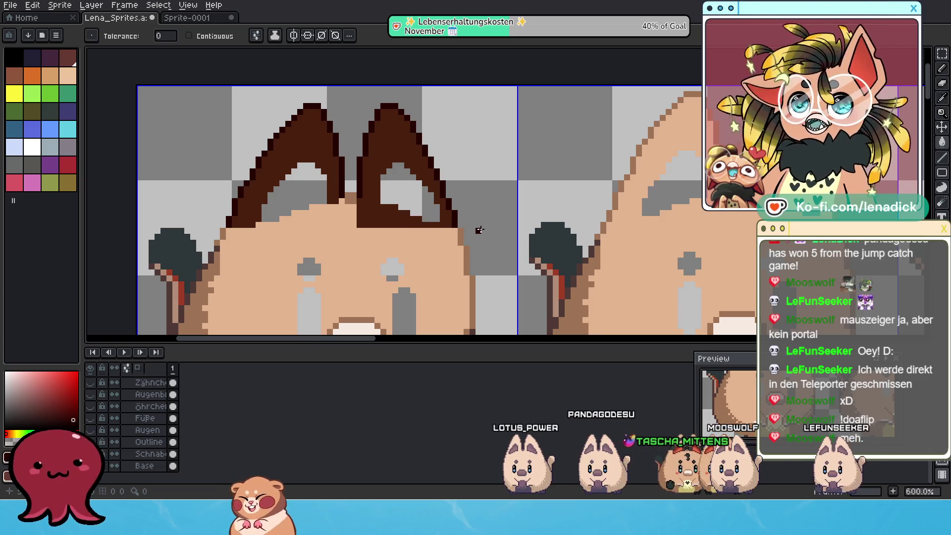
{"action": "scroll", "coordinate": [467, 188], "scroll_direction": "down", "scroll_amount": 4}
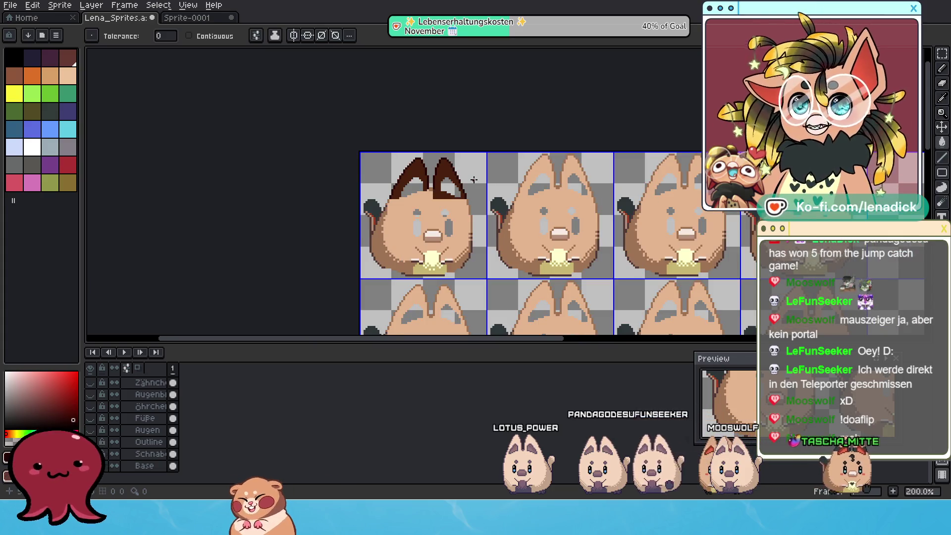
{"action": "scroll", "coordinate": [516, 178], "scroll_direction": "down", "scroll_amount": 2}
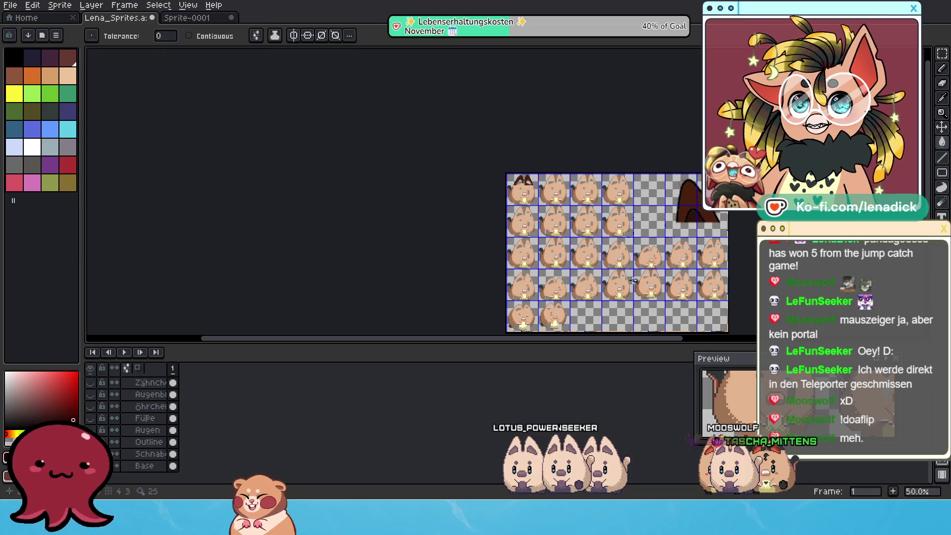
{"action": "scroll", "coordinate": [586, 224], "scroll_direction": "up", "scroll_amount": 1}
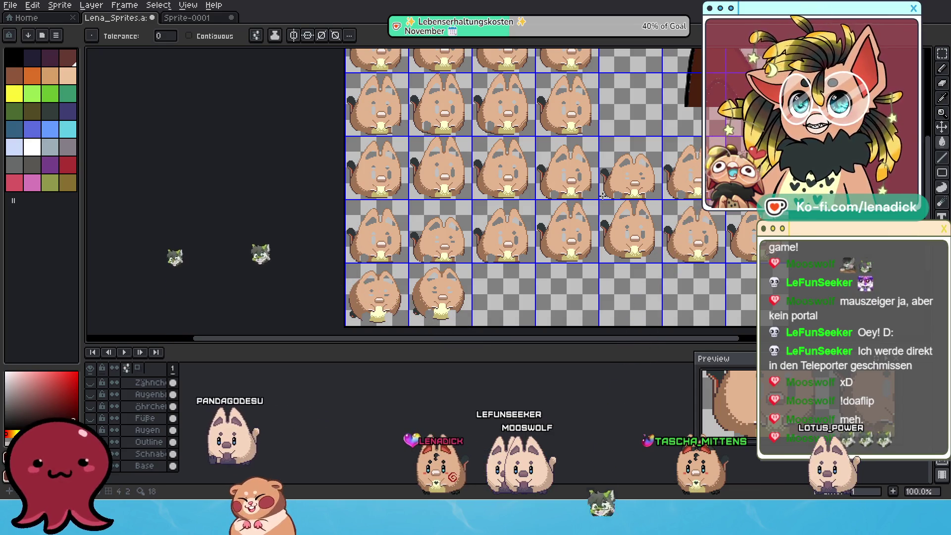
{"action": "scroll", "coordinate": [622, 221], "scroll_direction": "up", "scroll_amount": 1}
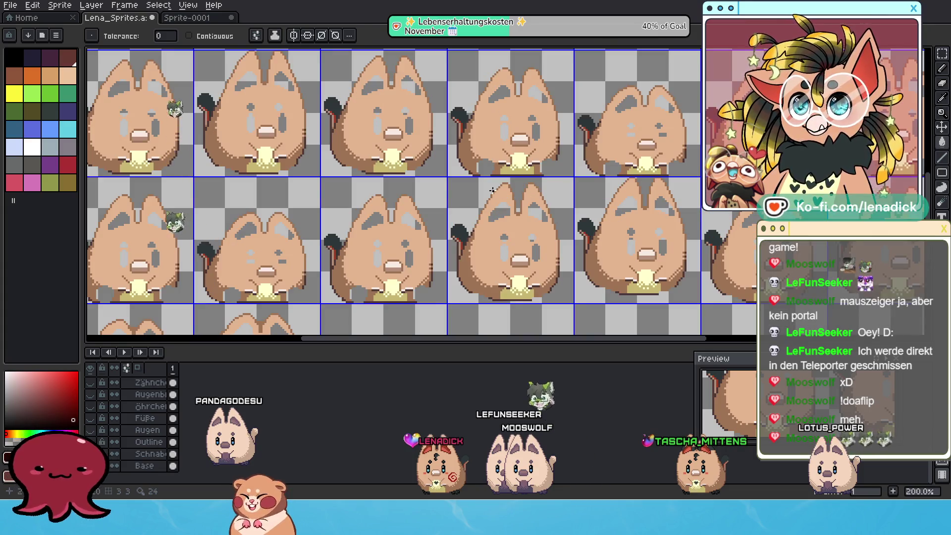
{"action": "scroll", "coordinate": [458, 204], "scroll_direction": "down", "scroll_amount": 2}
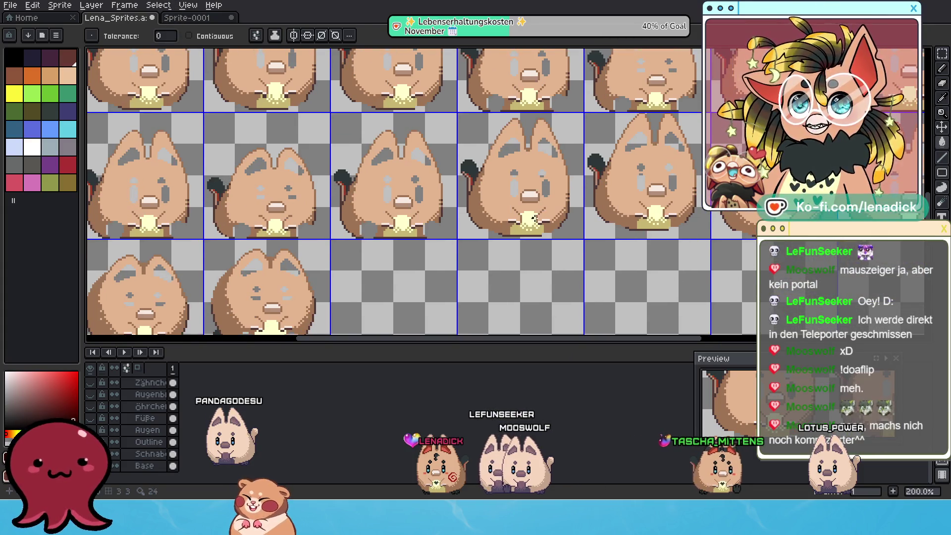
{"action": "left_click_drag", "start_coordinate": [580, 121], "coordinate": [626, 209]}
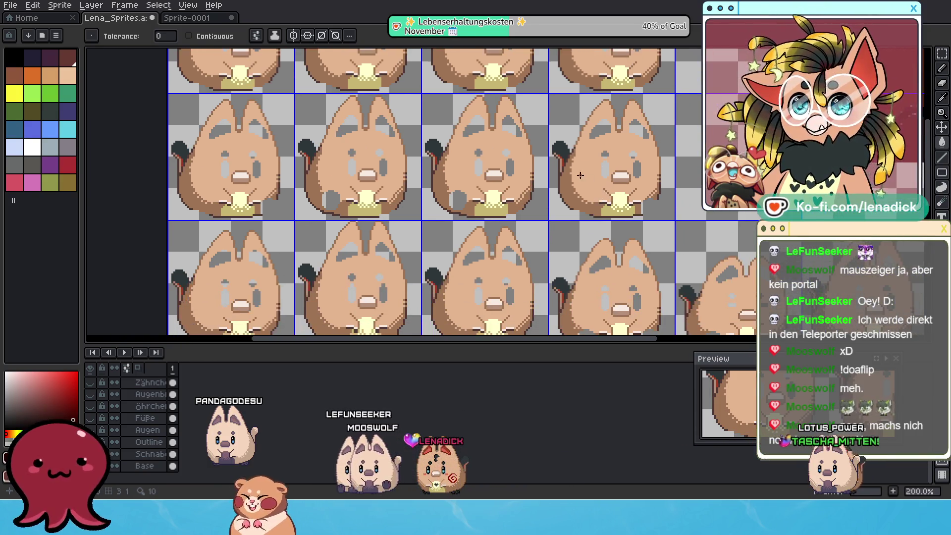
{"action": "scroll", "coordinate": [584, 213], "scroll_direction": "down", "scroll_amount": 1}
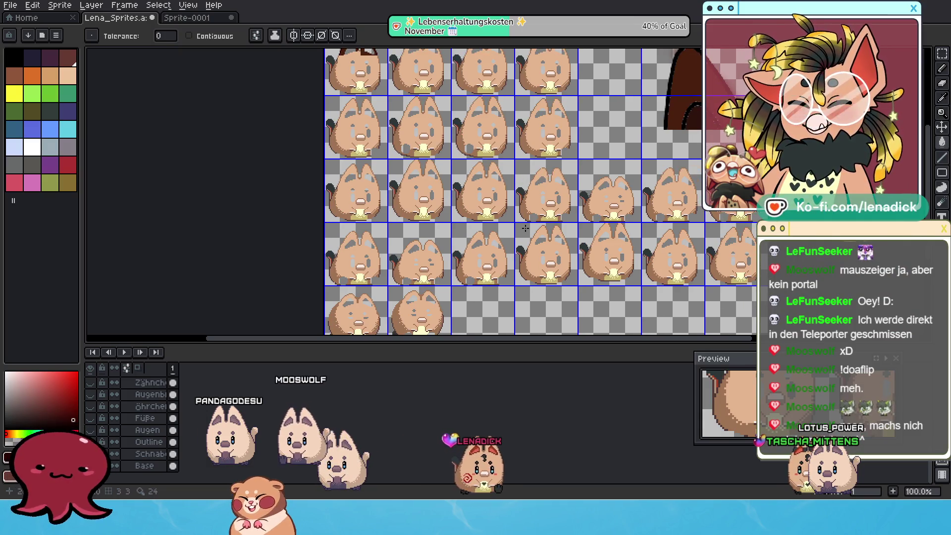
{"action": "scroll", "coordinate": [474, 225], "scroll_direction": "up", "scroll_amount": 1}
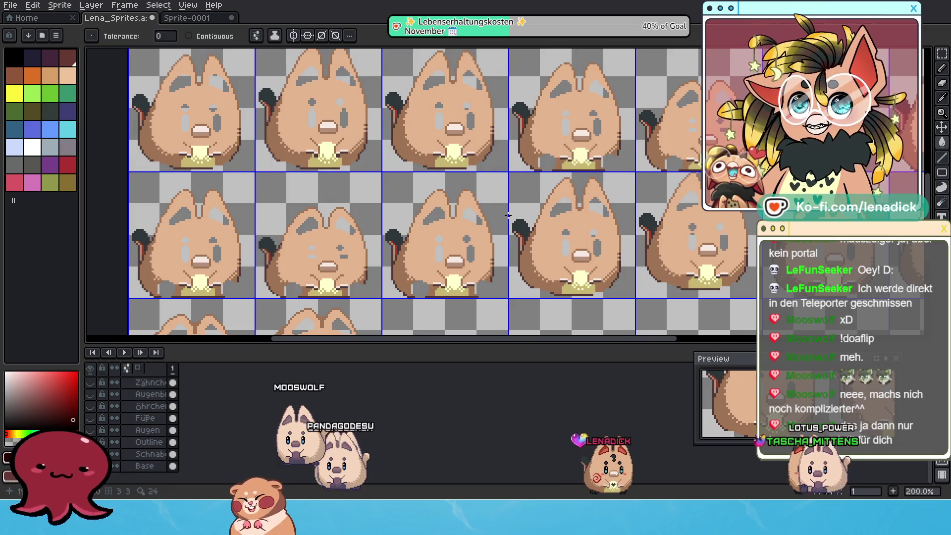
{"action": "scroll", "coordinate": [405, 173], "scroll_direction": "down", "scroll_amount": 1}
{"action": "scroll", "coordinate": [430, 239], "scroll_direction": "up", "scroll_amount": 1}
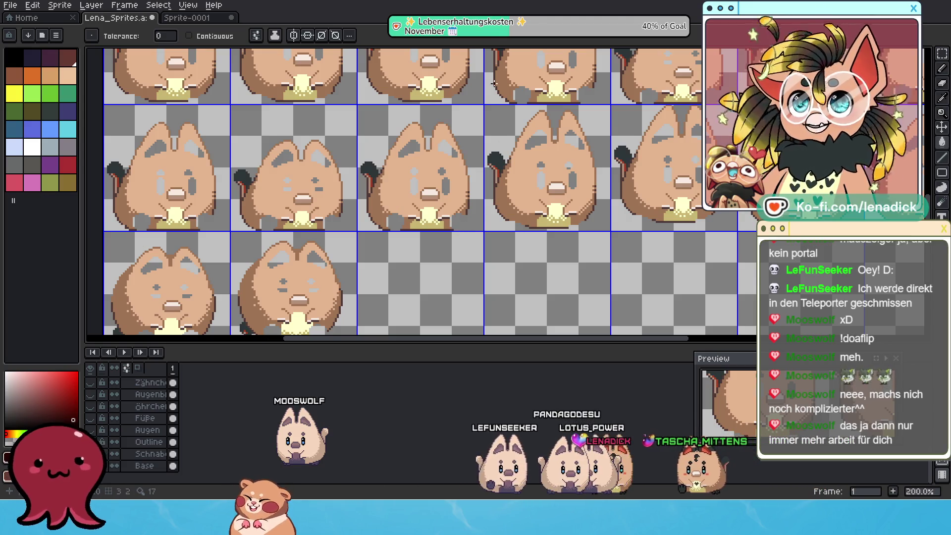
{"action": "scroll", "coordinate": [492, 84], "scroll_direction": "down", "scroll_amount": 2}
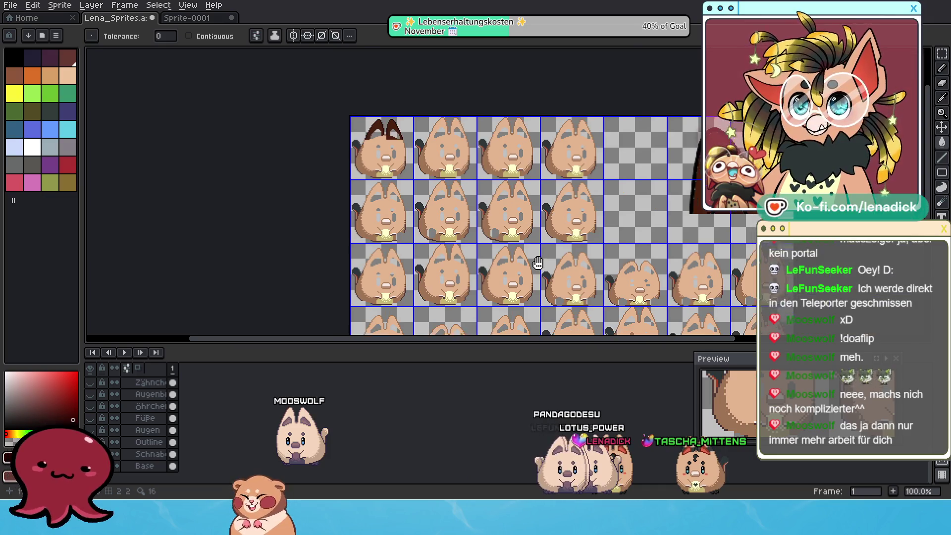
{"action": "mouse_move", "coordinate": [538, 262]}
{"action": "left_mouse_down"}
{"action": "mouse_move", "coordinate": [505, 188]}
{"action": "mouse_move", "coordinate": [506, 290]}
{"action": "left_mouse_up"}
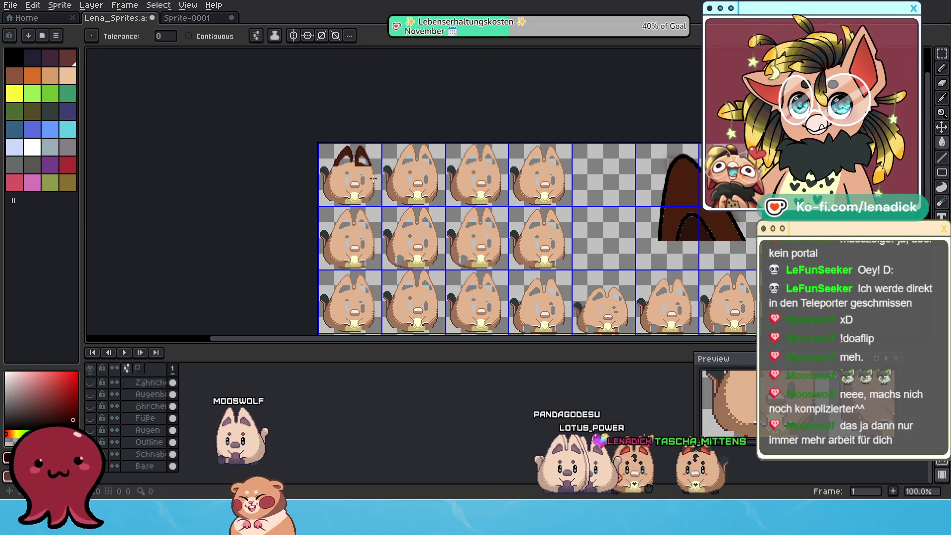
{"action": "scroll", "coordinate": [377, 178], "scroll_direction": "up", "scroll_amount": 4}
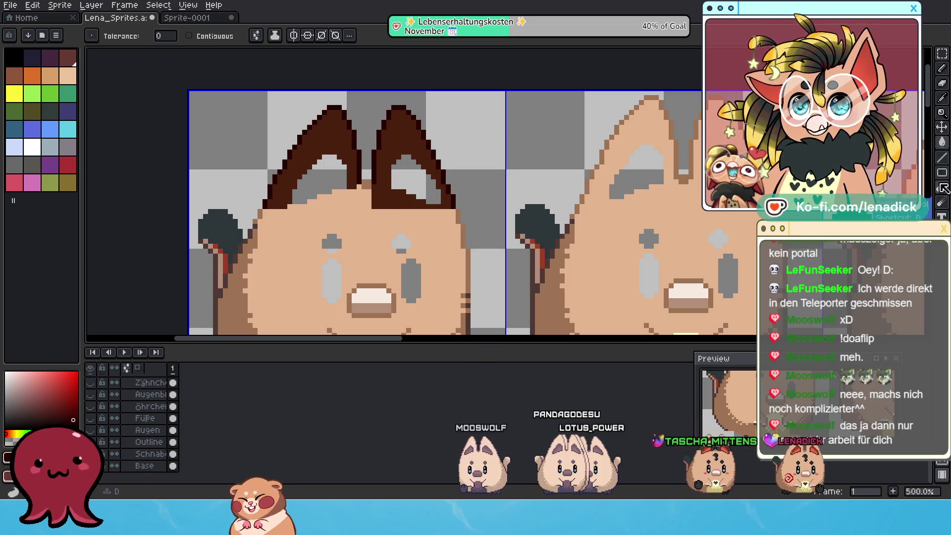
With the Pencil, paint skin colour over the brown between the first frame's ears, then zoom out.
{"action": "key", "text": "b"}
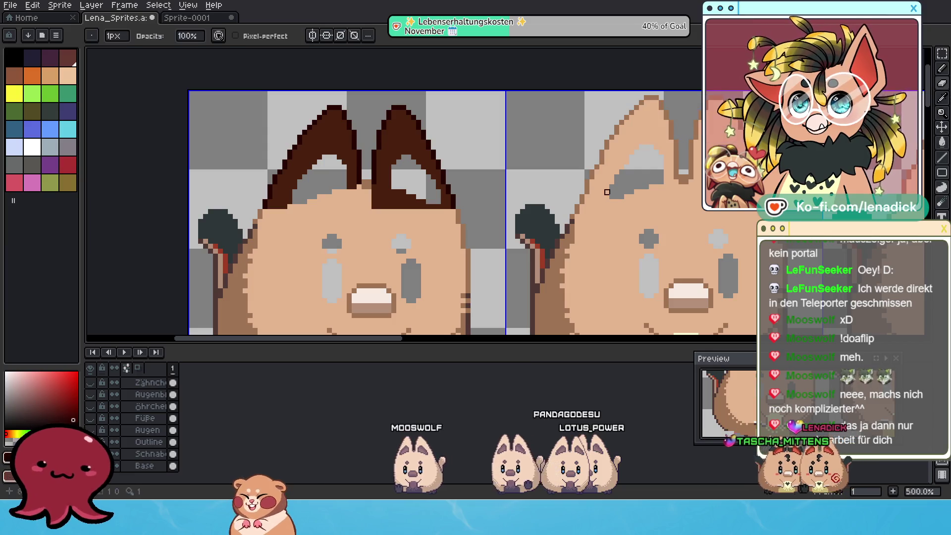
{"action": "scroll", "coordinate": [376, 190], "scroll_direction": "up", "scroll_amount": 1}
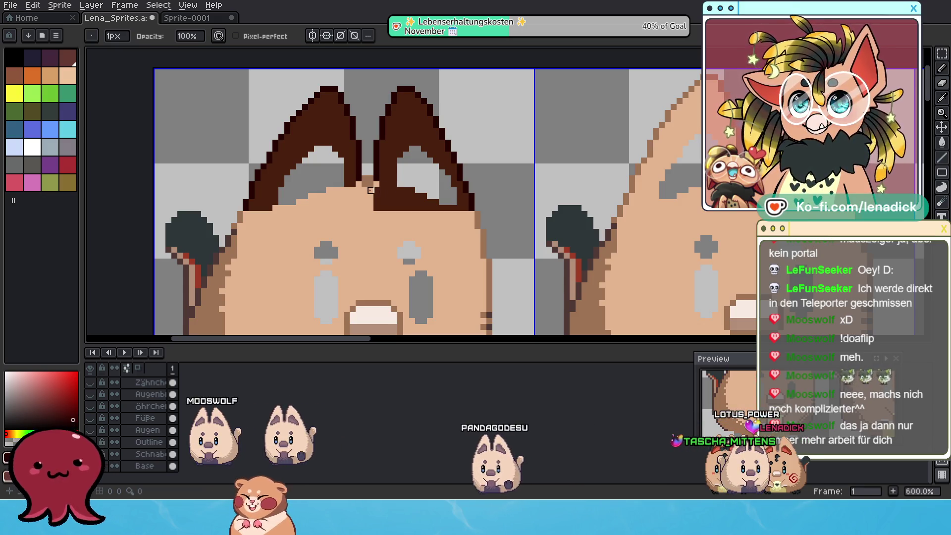
{"action": "mouse_move", "coordinate": [391, 193]}
{"action": "left_mouse_down"}
{"action": "mouse_move", "coordinate": [421, 194]}
{"action": "mouse_move", "coordinate": [394, 203]}
{"action": "mouse_move", "coordinate": [435, 205]}
{"action": "left_mouse_up"}
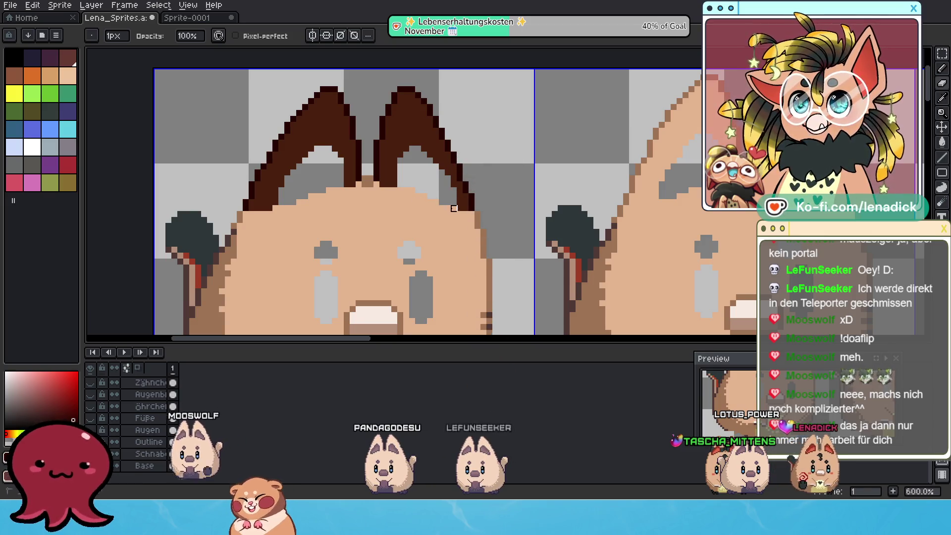
{"action": "scroll", "coordinate": [486, 222], "scroll_direction": "down", "scroll_amount": 4}
{"action": "scroll", "coordinate": [481, 229], "scroll_direction": "up", "scroll_amount": 7}
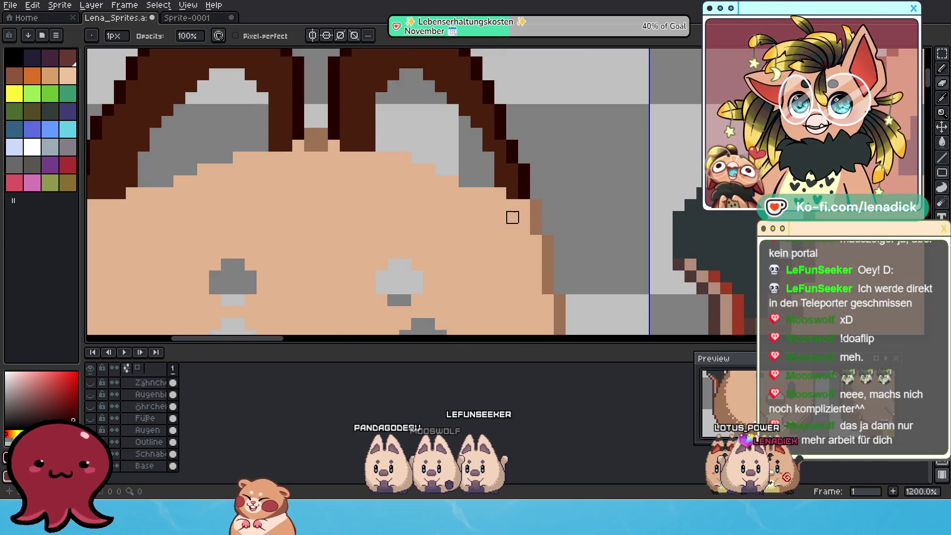
{"action": "scroll", "coordinate": [513, 205], "scroll_direction": "down", "scroll_amount": 1}
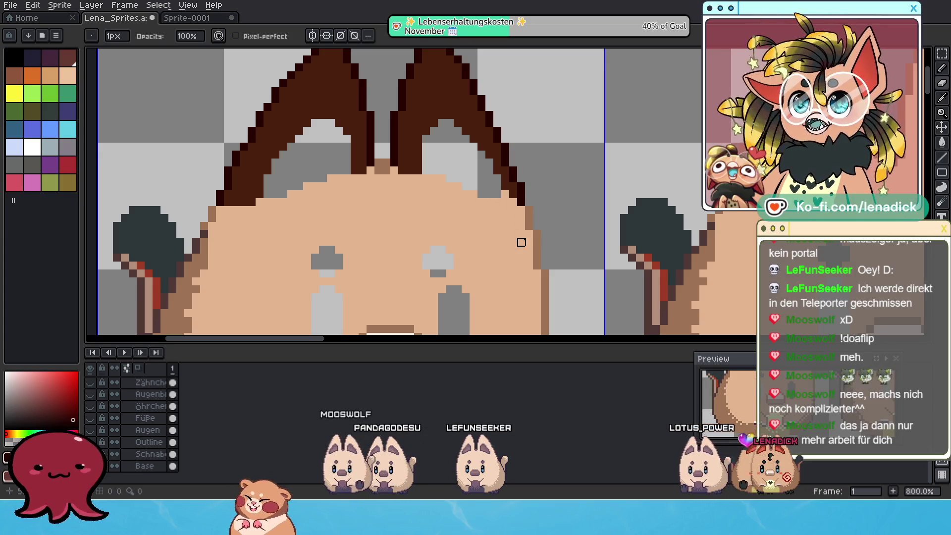
{"action": "scroll", "coordinate": [521, 242], "scroll_direction": "down", "scroll_amount": 3}
{"action": "scroll", "coordinate": [545, 228], "scroll_direction": "up", "scroll_amount": 5}
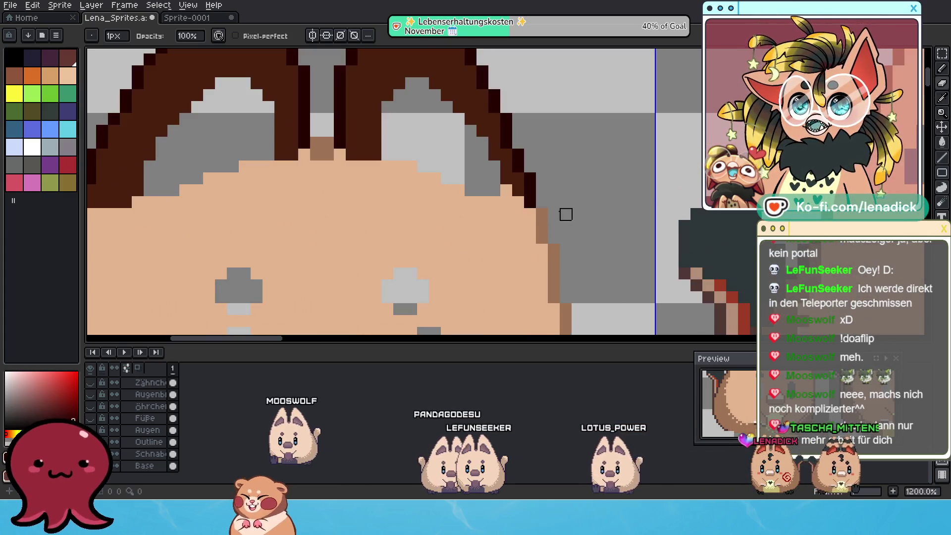
{"action": "scroll", "coordinate": [566, 218], "scroll_direction": "down", "scroll_amount": 2}
{"action": "scroll", "coordinate": [426, 242], "scroll_direction": "up", "scroll_amount": 2}
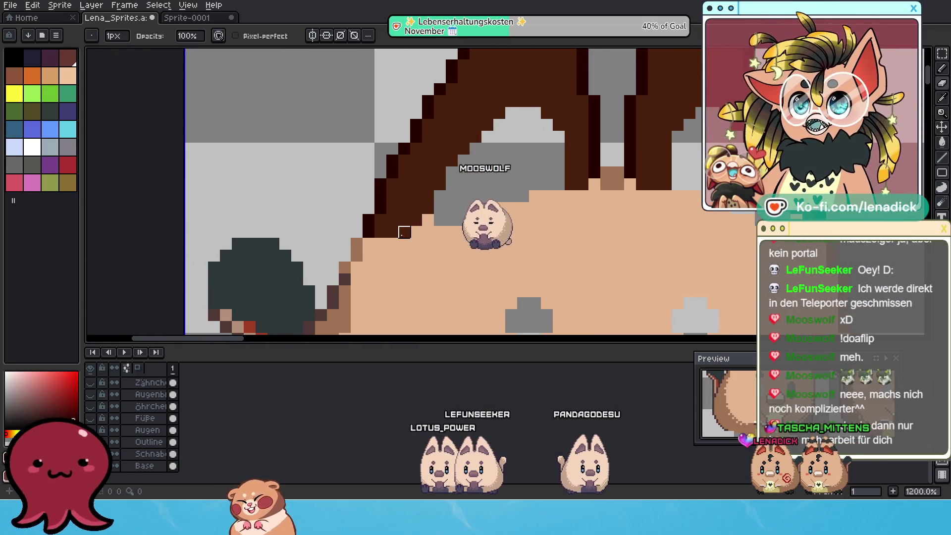
{"action": "scroll", "coordinate": [392, 232], "scroll_direction": "down", "scroll_amount": 6}
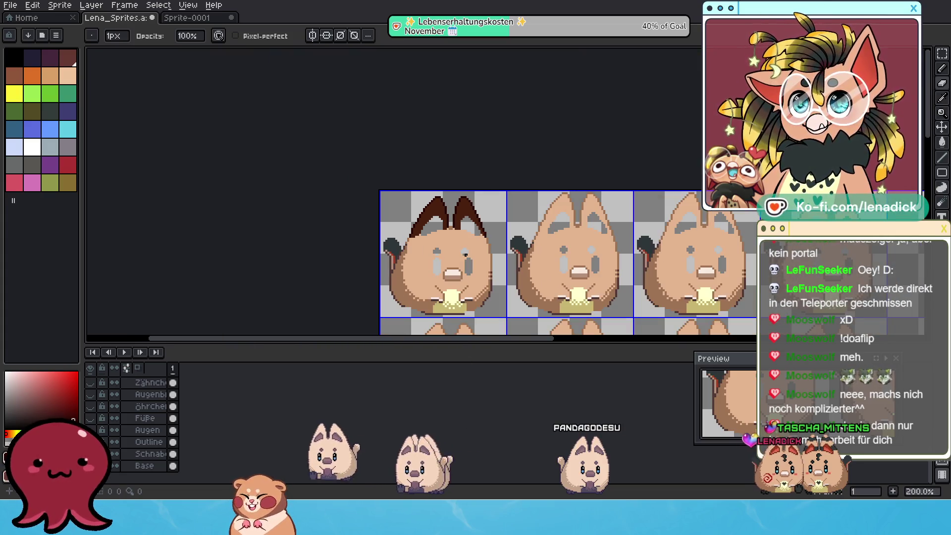
{"action": "scroll", "coordinate": [492, 250], "scroll_direction": "up", "scroll_amount": 1}
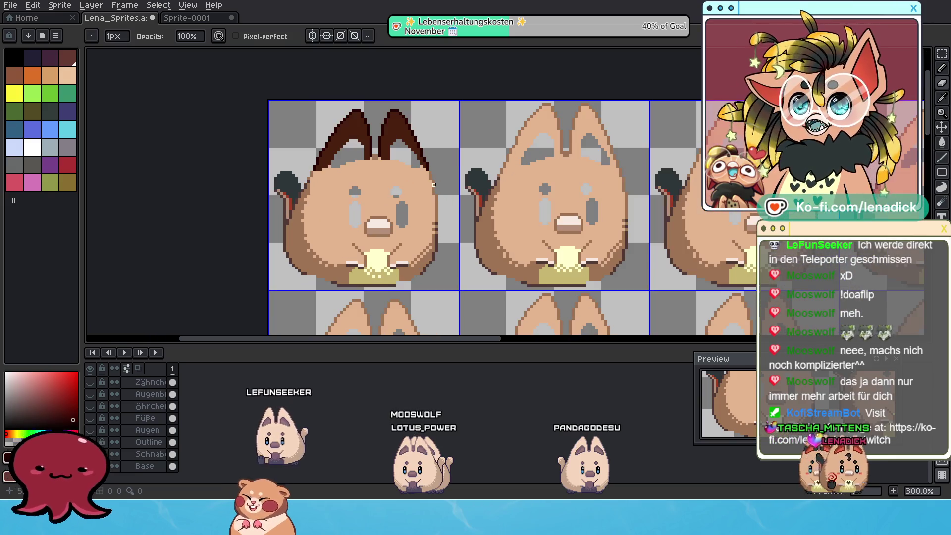
Copy the first frame's ears onto the second frame and nudge them to fit the head.
{"action": "left_click", "coordinate": [942, 53]}
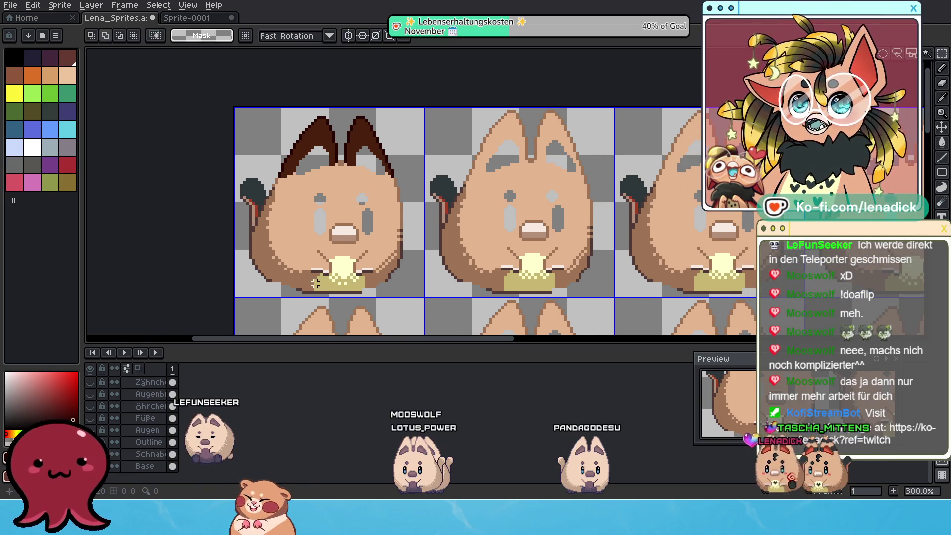
{"action": "scroll", "coordinate": [566, 159], "scroll_direction": "down", "scroll_amount": 2}
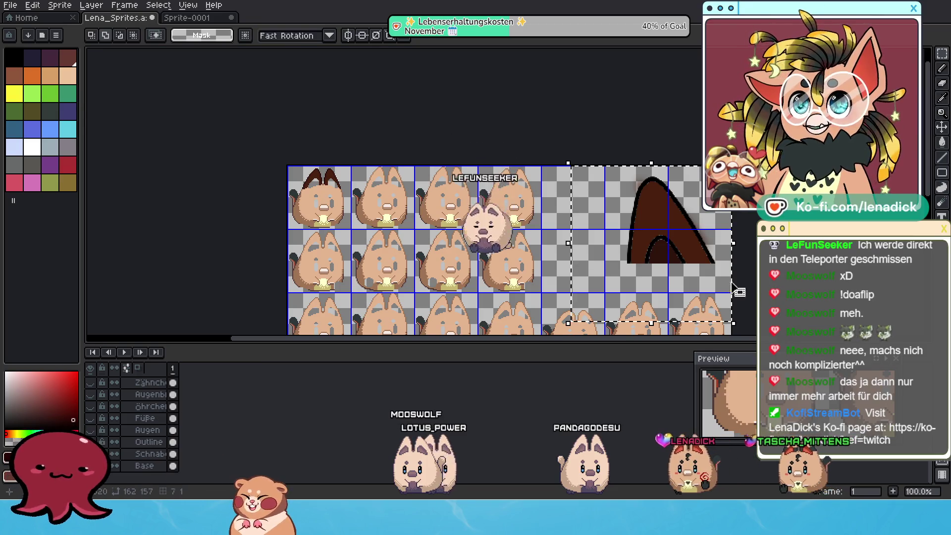
{"action": "mouse_move", "coordinate": [609, 272]}
{"action": "left_mouse_down"}
{"action": "mouse_move", "coordinate": [565, 149]}
{"action": "mouse_move", "coordinate": [630, 170]}
{"action": "mouse_move", "coordinate": [672, 251]}
{"action": "left_mouse_up"}
{"action": "scroll", "coordinate": [404, 157], "scroll_direction": "up", "scroll_amount": 3}
{"action": "left_click_drag", "start_coordinate": [404, 157], "coordinate": [331, 229]}
{"action": "mouse_move", "coordinate": [166, 116]}
{"action": "left_mouse_down"}
{"action": "mouse_move", "coordinate": [340, 202]}
{"action": "mouse_move", "coordinate": [420, 254]}
{"action": "left_mouse_up"}
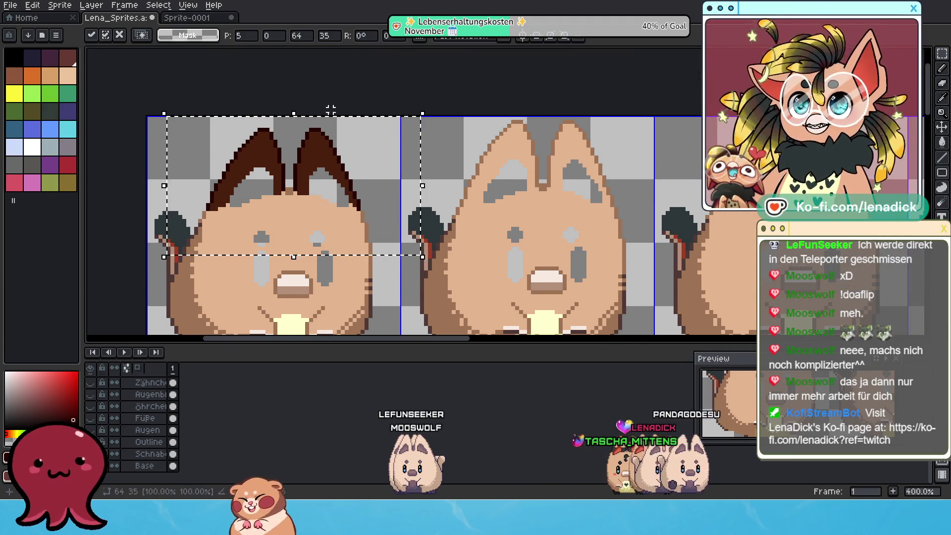
{"action": "left_click_drag", "start_coordinate": [336, 126], "coordinate": [585, 145]}
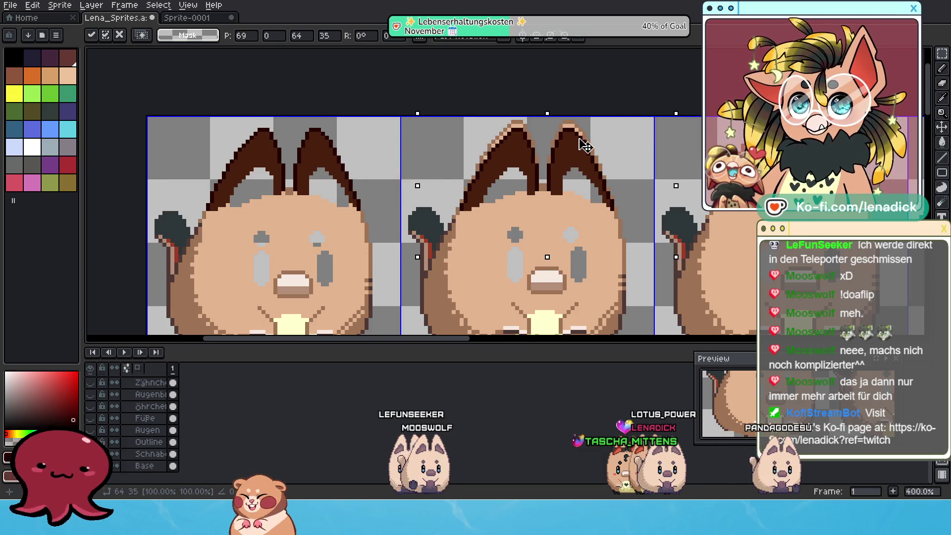
{"action": "left_click_drag", "start_coordinate": [584, 134], "coordinate": [584, 119]}
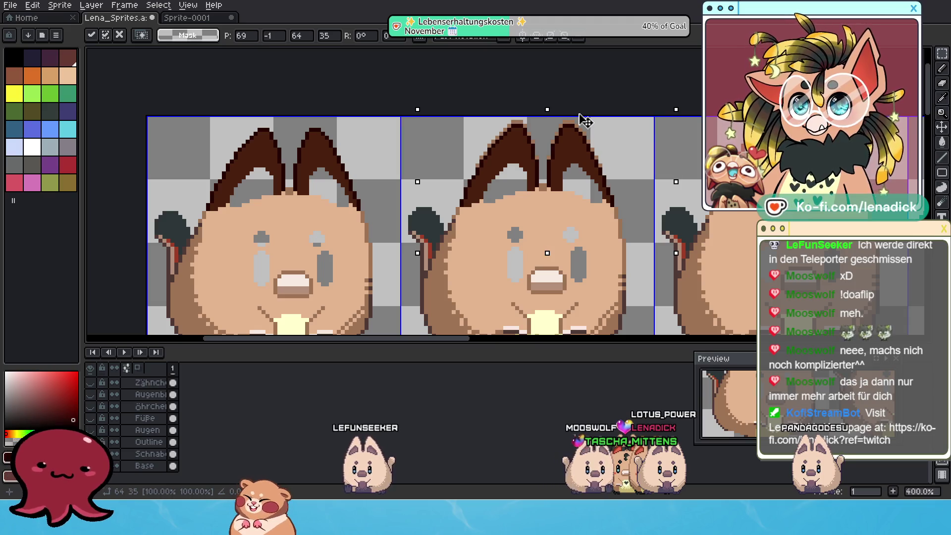
{"action": "scroll", "coordinate": [569, 198], "scroll_direction": "right", "scroll_amount": 2}
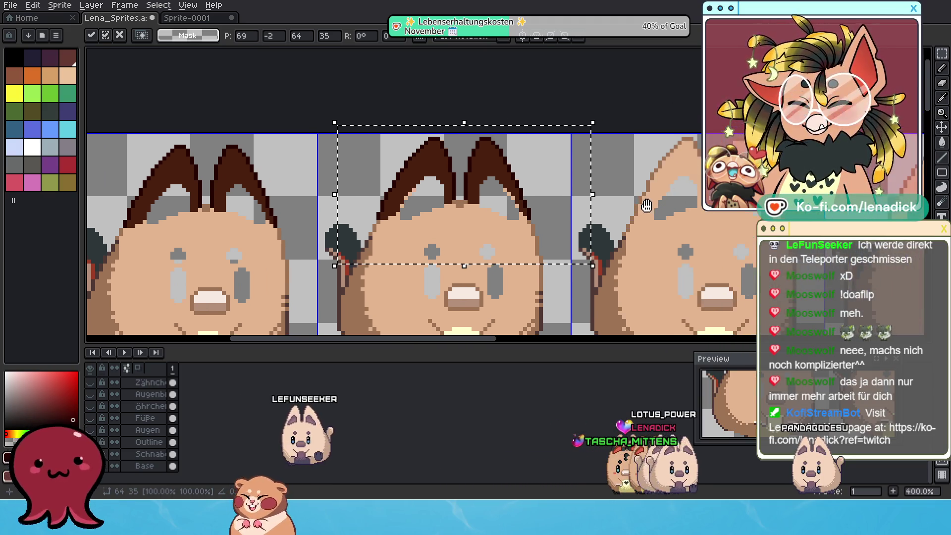
{"action": "scroll", "coordinate": [473, 212], "scroll_direction": "up", "scroll_amount": 1}
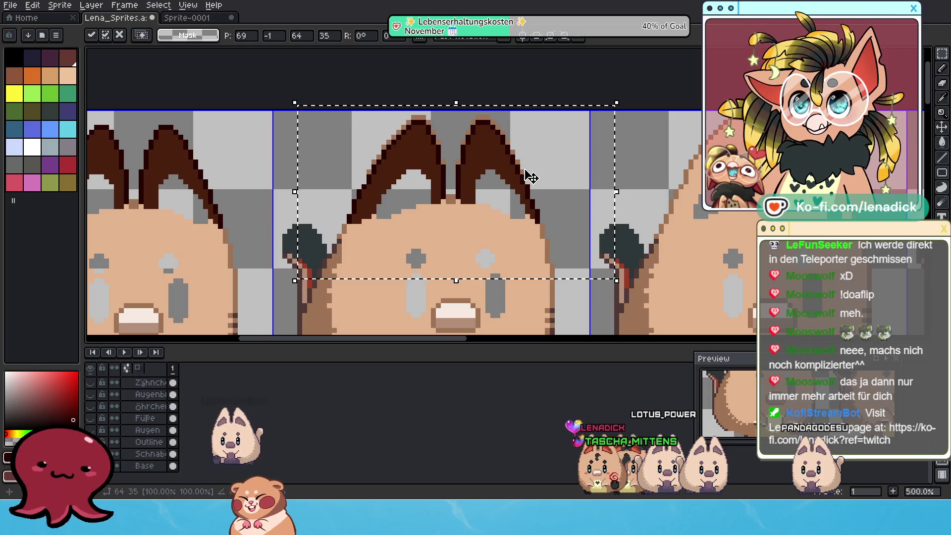
{"action": "key", "text": "Up"}
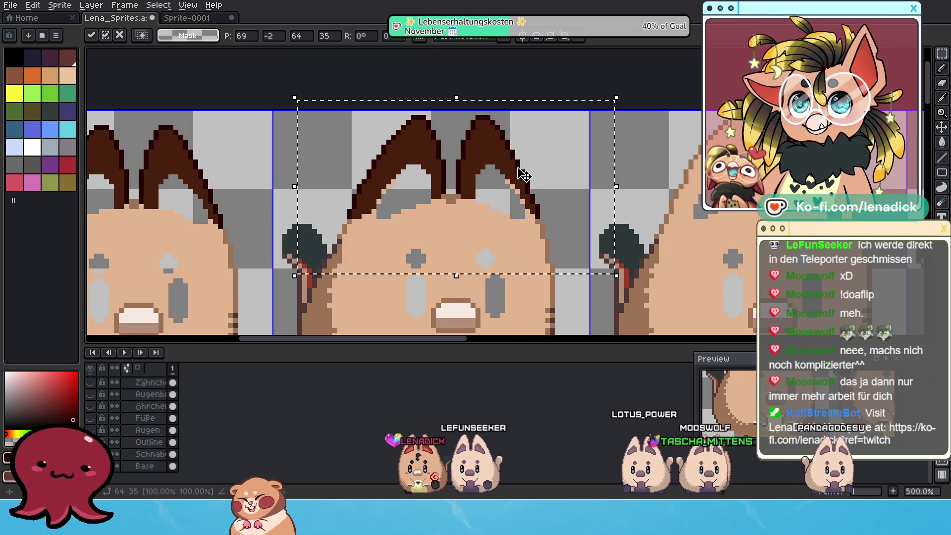
{"action": "key", "text": "Down"}
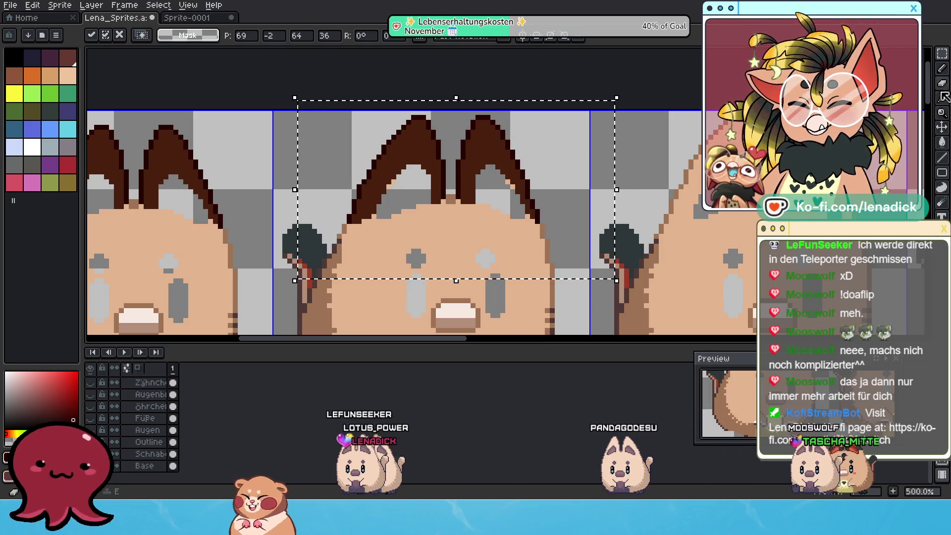
{"action": "left_click", "coordinate": [941, 68]}
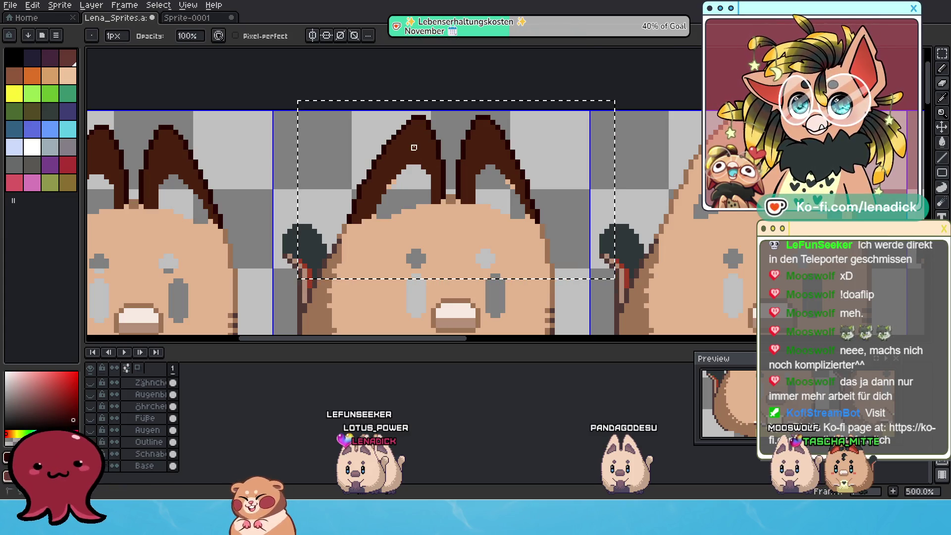
Deselect, return to the Pencil and eyedrop the ears' dark brown as drawing colour.
{"action": "scroll", "coordinate": [383, 183], "scroll_direction": "up", "scroll_amount": 2}
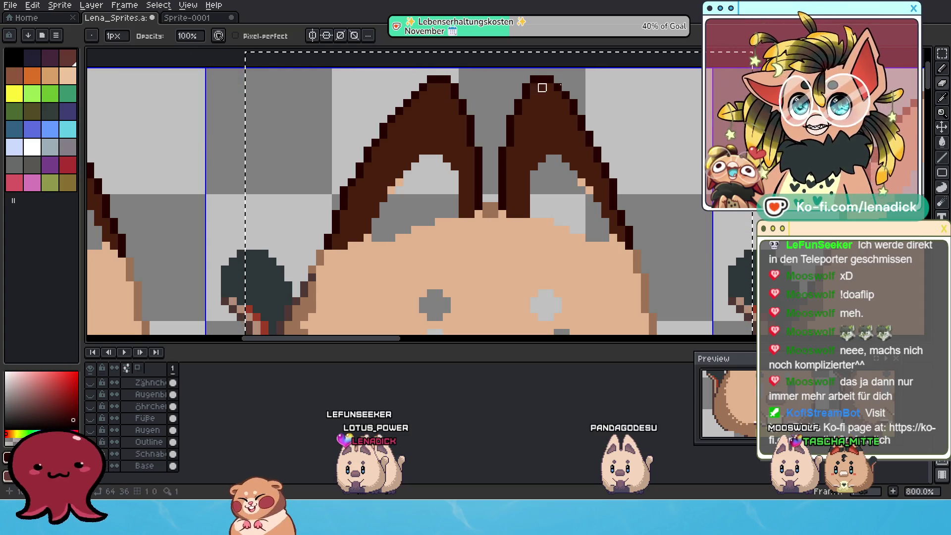
{"action": "left_click", "coordinate": [943, 53]}
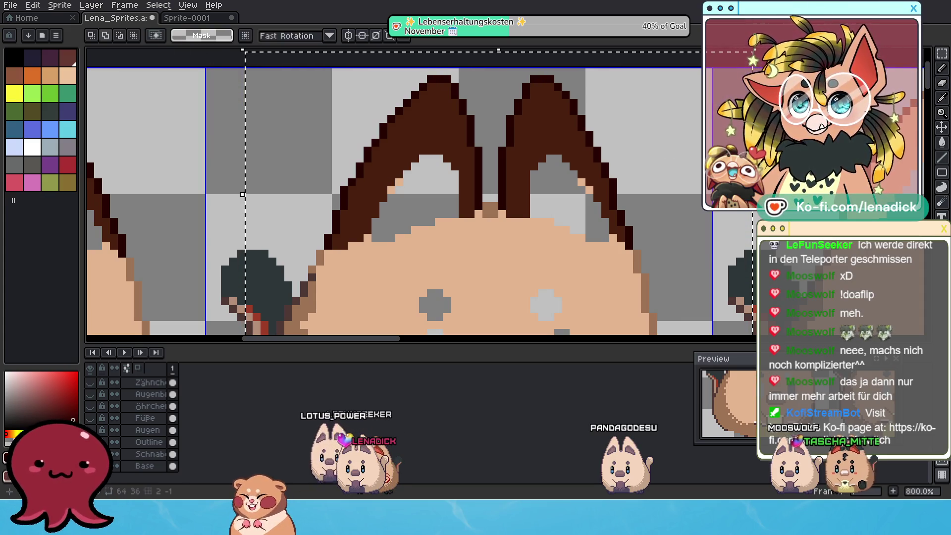
{"action": "key", "text": "ctrl+d"}
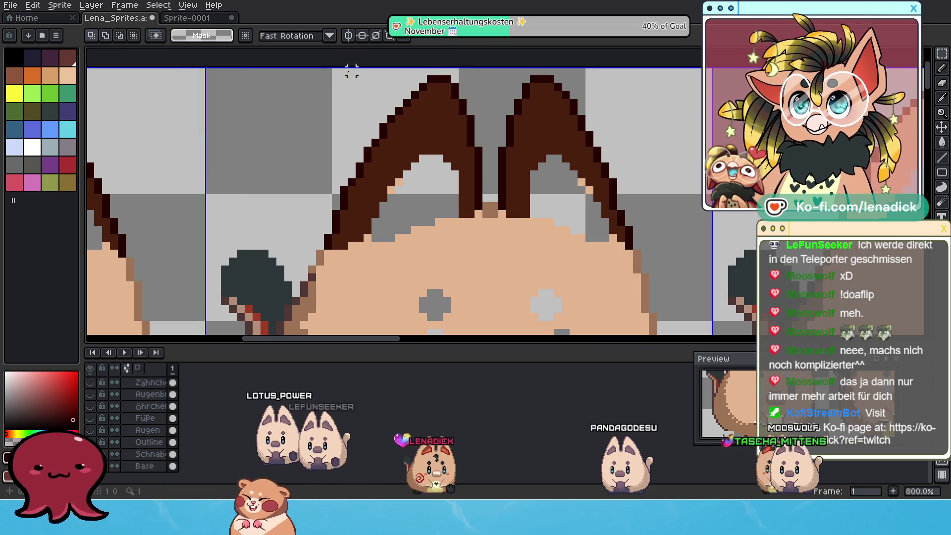
{"action": "left_click", "coordinate": [941, 68]}
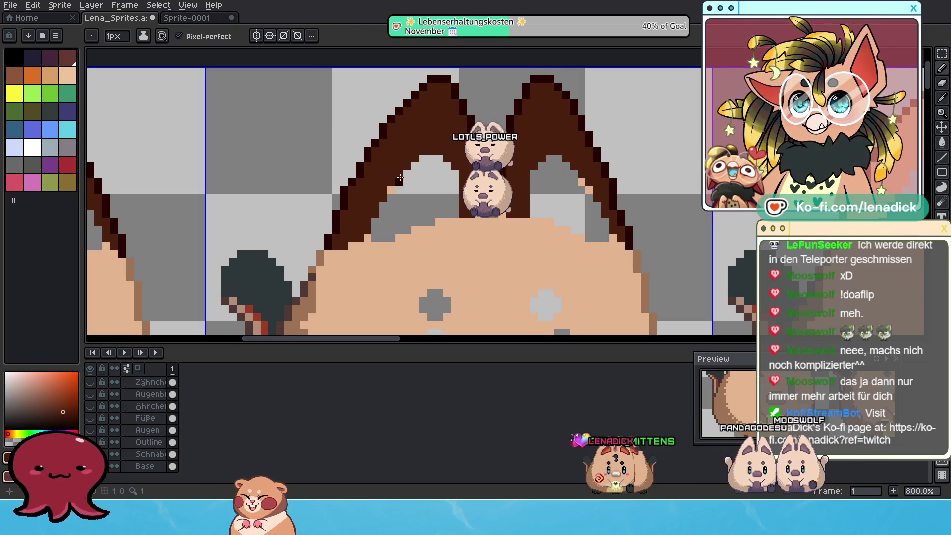
{"action": "left_click", "coordinate": [390, 189], "text": "alt"}
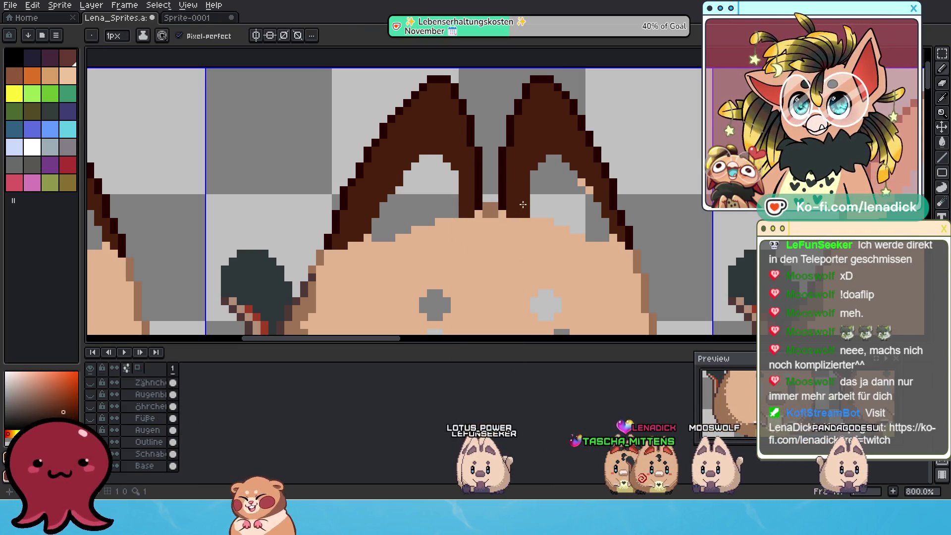
{"action": "scroll", "coordinate": [581, 183], "scroll_direction": "down", "scroll_amount": 4}
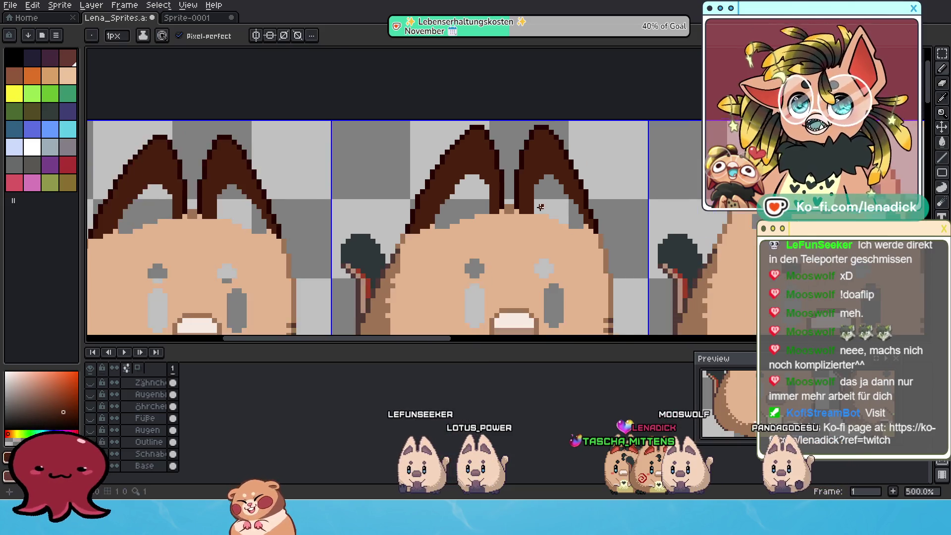
{"action": "mouse_move", "coordinate": [507, 172]}
{"action": "left_mouse_down"}
{"action": "mouse_move", "coordinate": [465, 136]}
{"action": "mouse_move", "coordinate": [485, 164]}
{"action": "left_mouse_up"}
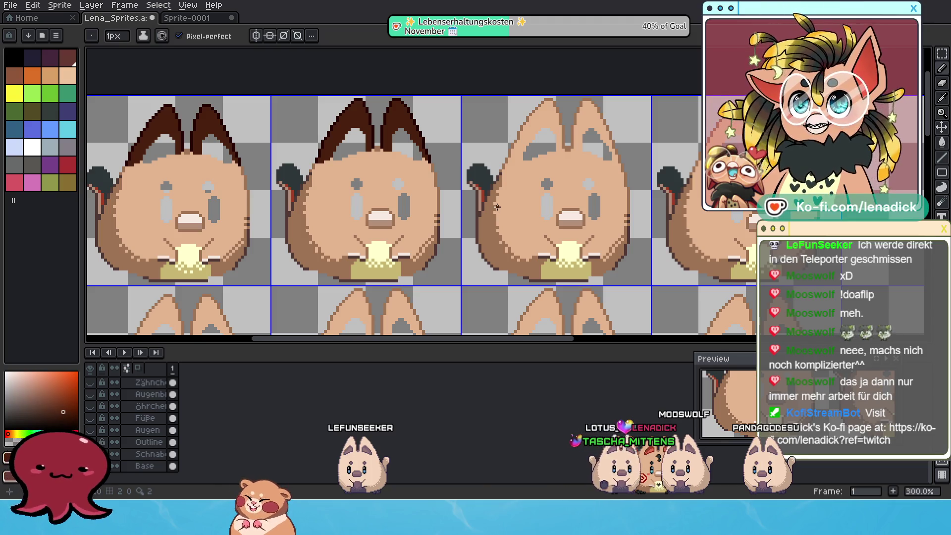
{"action": "scroll", "coordinate": [497, 207], "scroll_direction": "up", "scroll_amount": 2}
{"action": "scroll", "coordinate": [497, 207], "scroll_direction": "down", "scroll_amount": 2}
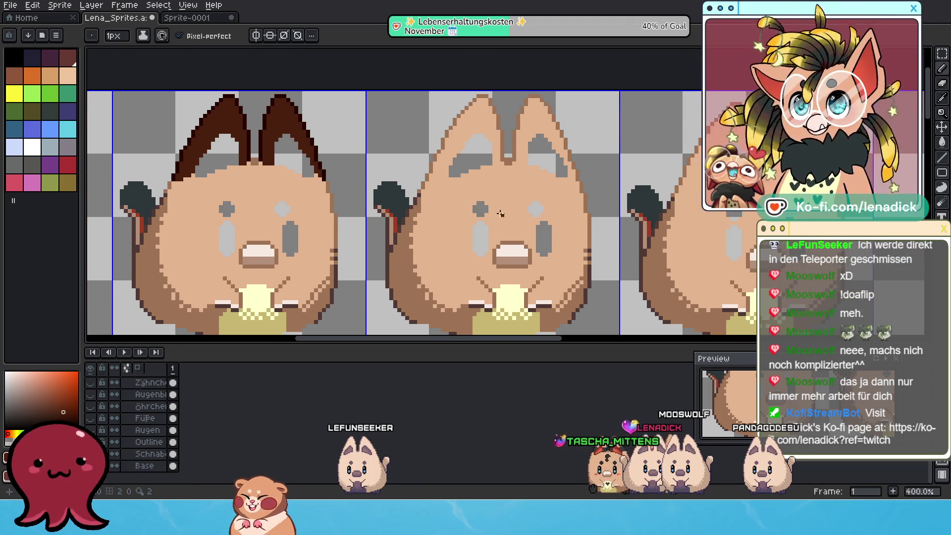
{"action": "left_click_drag", "start_coordinate": [497, 207], "coordinate": [479, 198]}
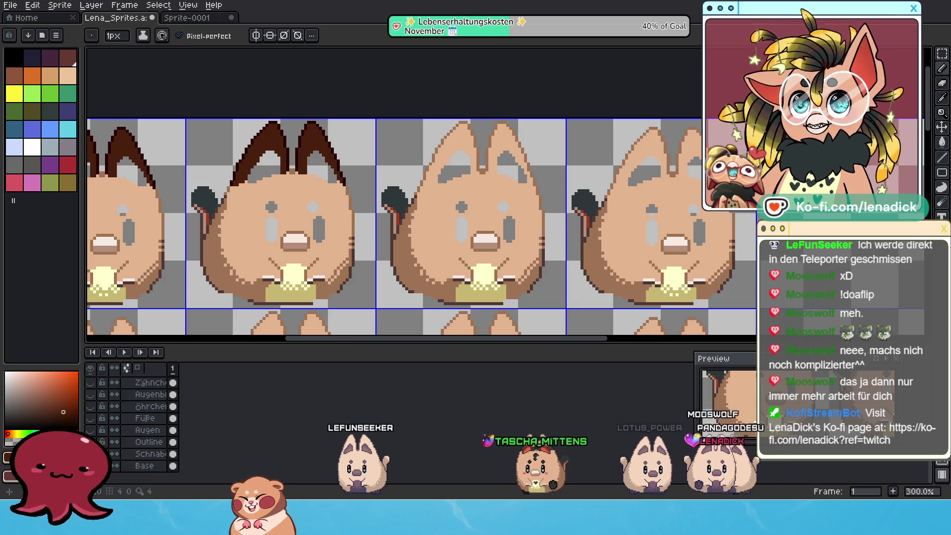
Copy the second frame's ears onto the third frame and confirm the placement.
{"action": "left_click", "coordinate": [944, 54]}
{"action": "scroll", "coordinate": [452, 138], "scroll_direction": "left", "scroll_amount": 3}
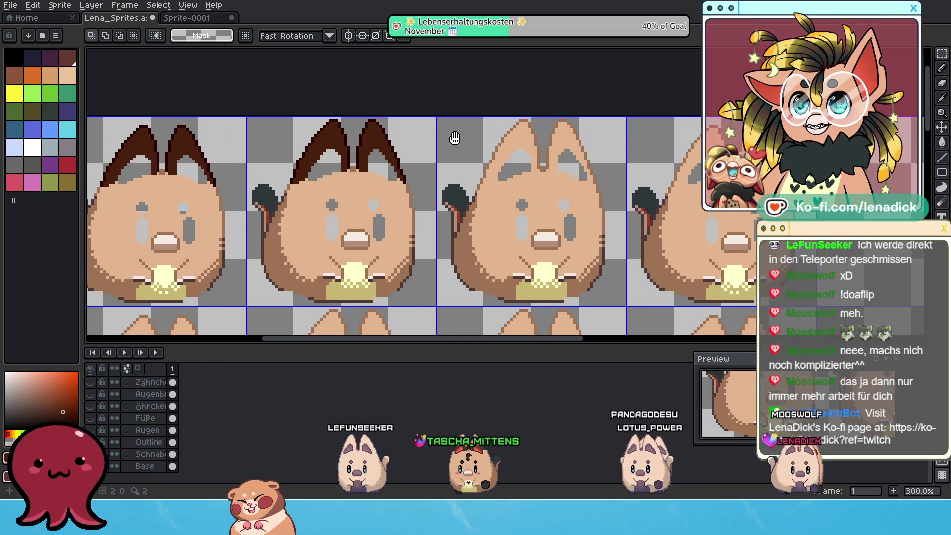
{"action": "left_click_drag", "start_coordinate": [297, 111], "coordinate": [489, 228]}
{"action": "left_click_drag", "start_coordinate": [409, 121], "coordinate": [601, 123]}
{"action": "key", "text": "Return"}
Copy the first frame's ears onto the fourth frame.
{"action": "left_click_drag", "start_coordinate": [117, 113], "coordinate": [284, 228]}
{"action": "left_click", "coordinate": [282, 220]}
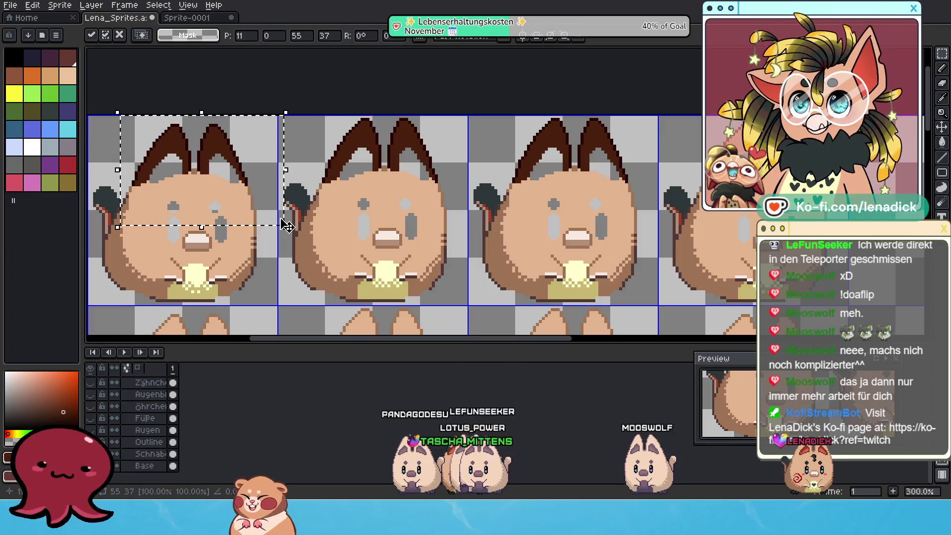
{"action": "mouse_move", "coordinate": [246, 169]}
{"action": "left_mouse_down"}
{"action": "mouse_move", "coordinate": [658, 144]}
{"action": "mouse_move", "coordinate": [821, 169]}
{"action": "left_mouse_up"}
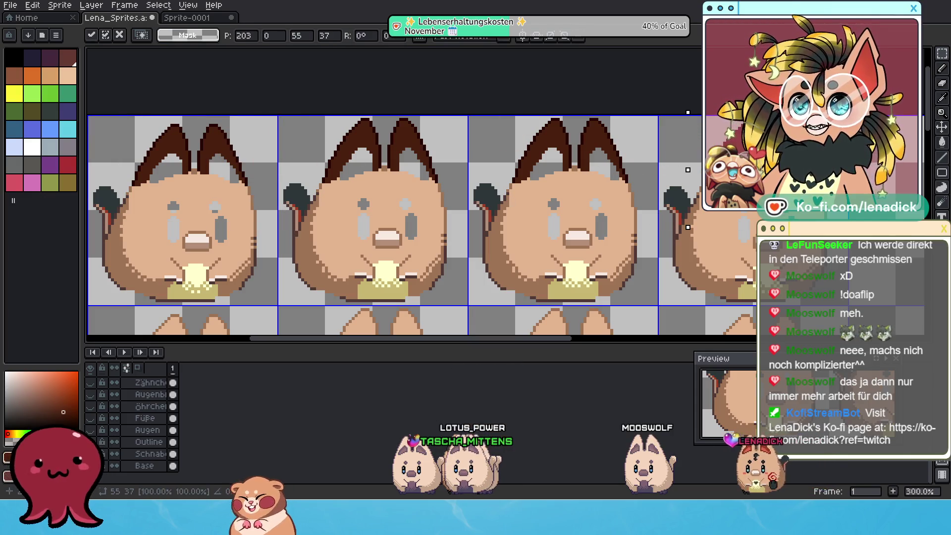
{"action": "scroll", "coordinate": [593, 193], "scroll_direction": "down", "scroll_amount": 1}
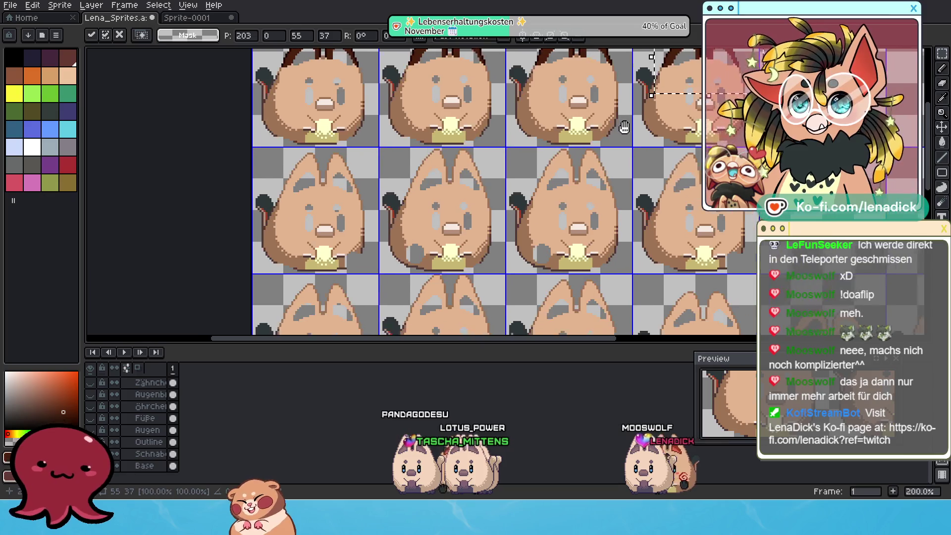
Copy the top row's ears down onto the second row, nudging them into alignment.
{"action": "left_click_drag", "start_coordinate": [254, 58], "coordinate": [738, 138]}
{"action": "mouse_move", "coordinate": [584, 77]}
{"action": "left_mouse_down"}
{"action": "mouse_move", "coordinate": [594, 180]}
{"action": "mouse_move", "coordinate": [585, 200]}
{"action": "left_mouse_up"}
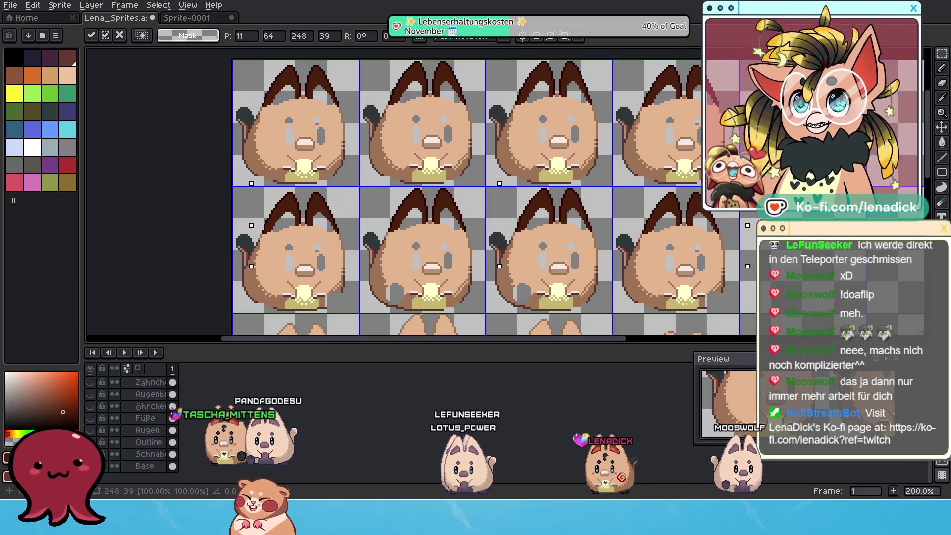
{"action": "scroll", "coordinate": [584, 201], "scroll_direction": "up", "scroll_amount": 2}
{"action": "key", "text": "Return"}
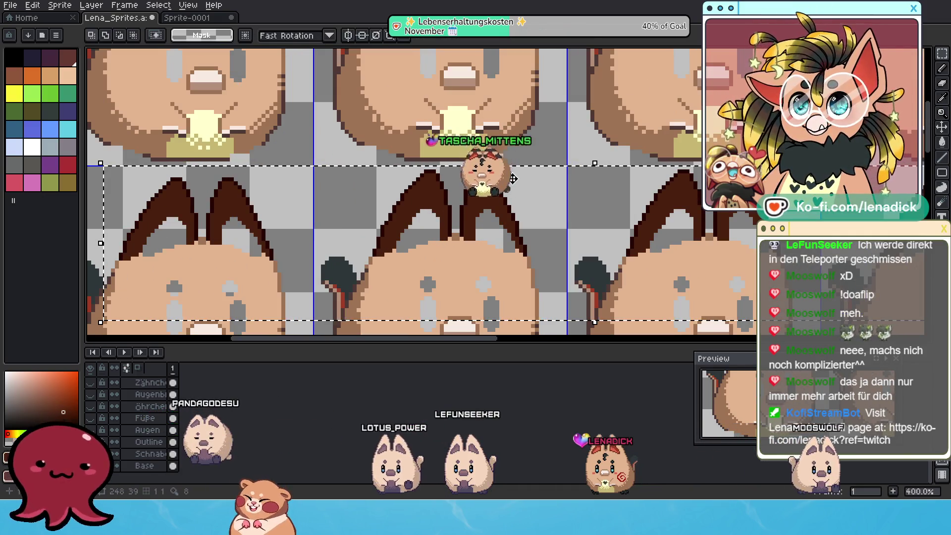
{"action": "key", "text": "Down"}
{"action": "key", "text": "Down"}
{"action": "key", "text": "Up"}
{"action": "scroll", "coordinate": [366, 242], "scroll_direction": "down", "scroll_amount": 1}
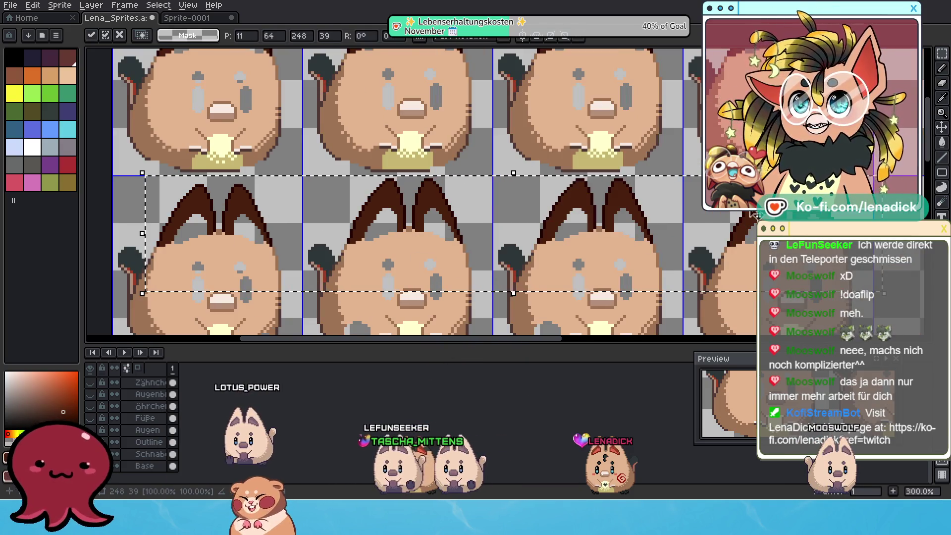
{"action": "key", "text": "Return"}
{"action": "scroll", "coordinate": [644, 198], "scroll_direction": "down", "scroll_amount": 1}
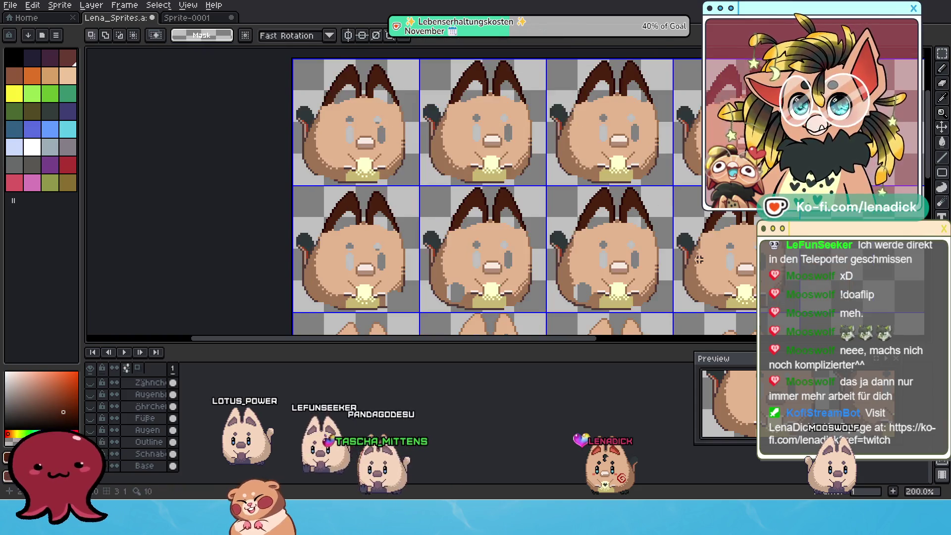
{"action": "scroll", "coordinate": [620, 191], "scroll_direction": "up", "scroll_amount": 1}
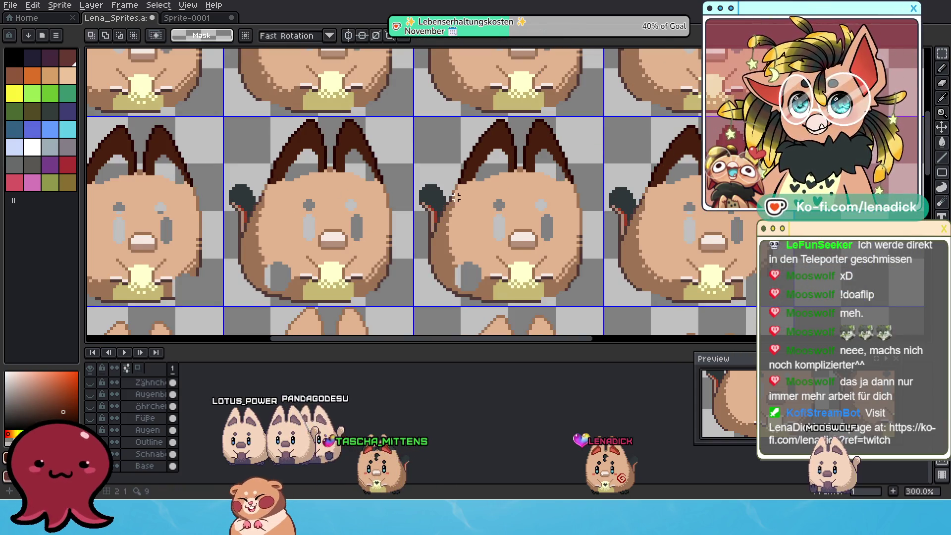
{"action": "left_click_drag", "start_coordinate": [455, 198], "coordinate": [563, 158]}
{"action": "scroll", "coordinate": [466, 173], "scroll_direction": "down", "scroll_amount": 1}
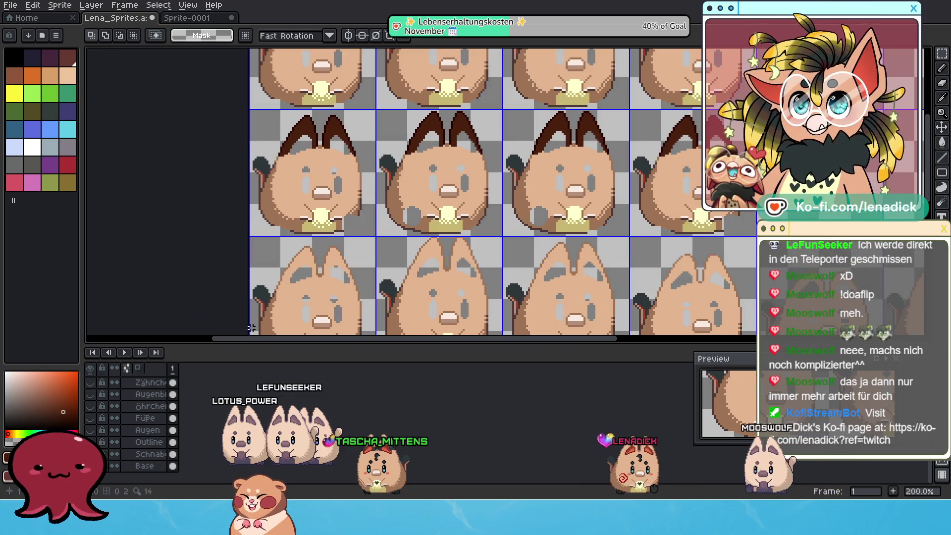
{"action": "scroll", "coordinate": [388, 172], "scroll_direction": "up", "scroll_amount": 1}
{"action": "scroll", "coordinate": [141, 405], "scroll_direction": "up", "scroll_amount": 2}
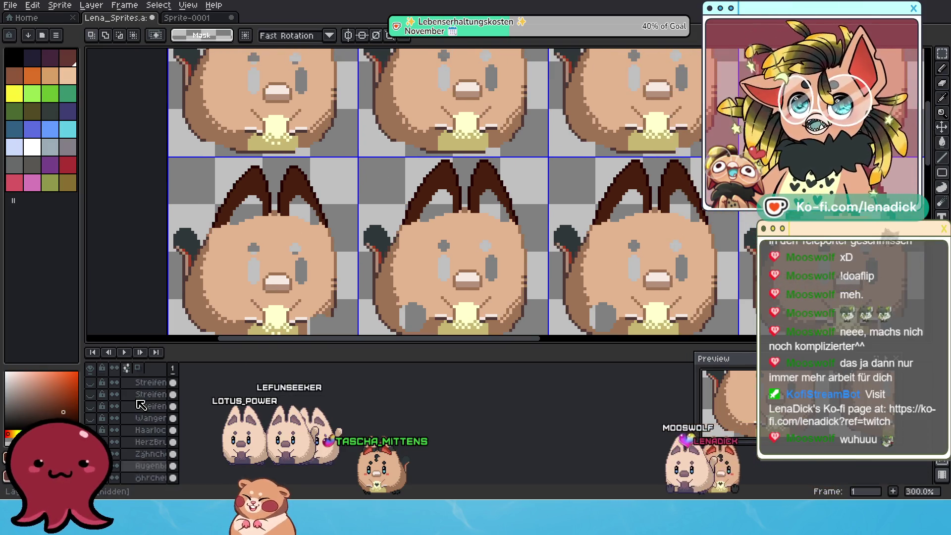
{"action": "scroll", "coordinate": [141, 405], "scroll_direction": "up", "scroll_amount": 2}
{"action": "left_click", "coordinate": [89, 380]}
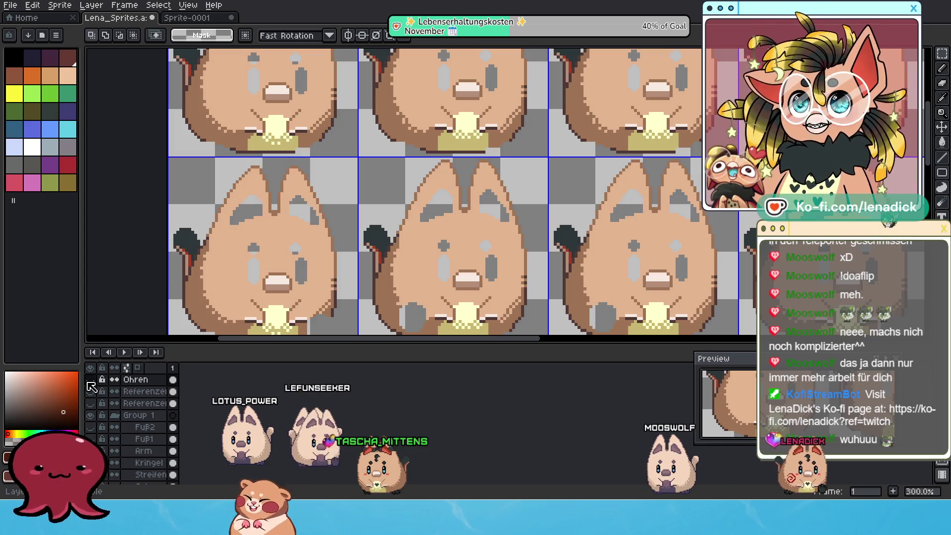
{"action": "left_click", "coordinate": [90, 380]}
{"action": "left_click", "coordinate": [90, 380]}
{"action": "left_click", "coordinate": [90, 380]}
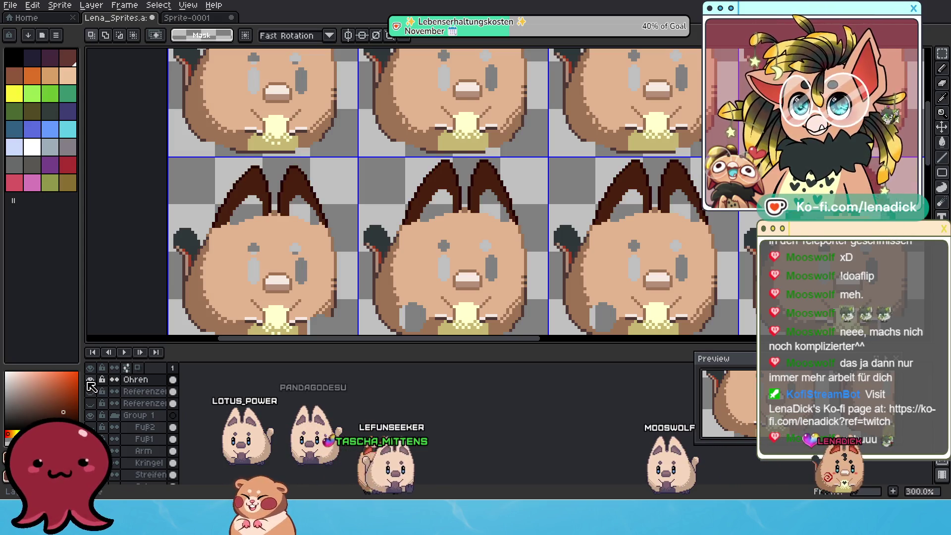
{"action": "left_click", "coordinate": [89, 380]}
{"action": "left_click", "coordinate": [90, 380]}
{"action": "scroll", "coordinate": [429, 142], "scroll_direction": "down", "scroll_amount": 1}
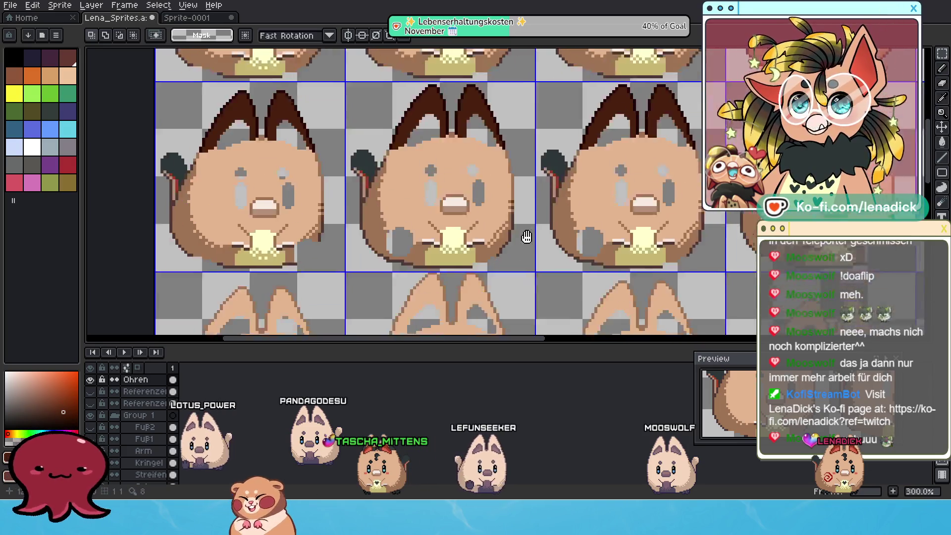
{"action": "left_click_drag", "start_coordinate": [428, 142], "coordinate": [234, 97]}
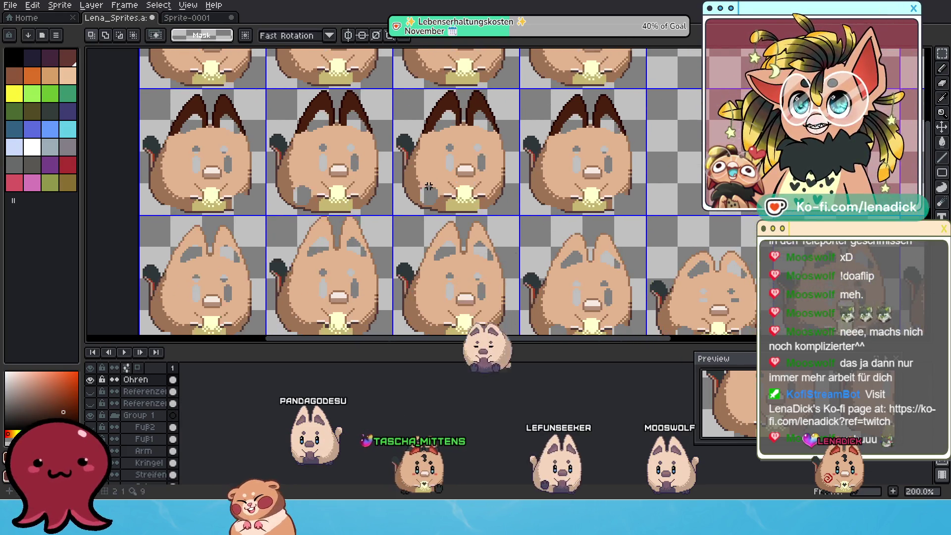
{"action": "mouse_move", "coordinate": [163, 95]}
{"action": "left_mouse_down"}
{"action": "mouse_move", "coordinate": [297, 130]}
{"action": "mouse_move", "coordinate": [641, 182]}
{"action": "mouse_move", "coordinate": [643, 174]}
{"action": "left_mouse_up"}
{"action": "left_click", "coordinate": [611, 157]}
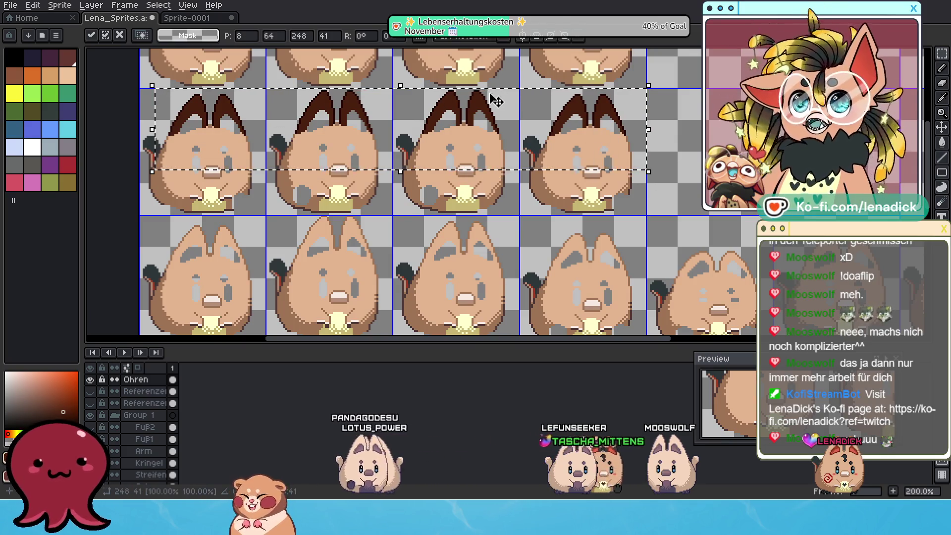
{"action": "mouse_move", "coordinate": [484, 109]}
{"action": "left_mouse_down"}
{"action": "mouse_move", "coordinate": [487, 244]}
{"action": "mouse_move", "coordinate": [360, 236]}
{"action": "mouse_move", "coordinate": [539, 249]}
{"action": "mouse_move", "coordinate": [508, 244]}
{"action": "left_mouse_up"}
{"action": "scroll", "coordinate": [508, 244], "scroll_direction": "down", "scroll_amount": 1}
{"action": "scroll", "coordinate": [490, 262], "scroll_direction": "up", "scroll_amount": 3}
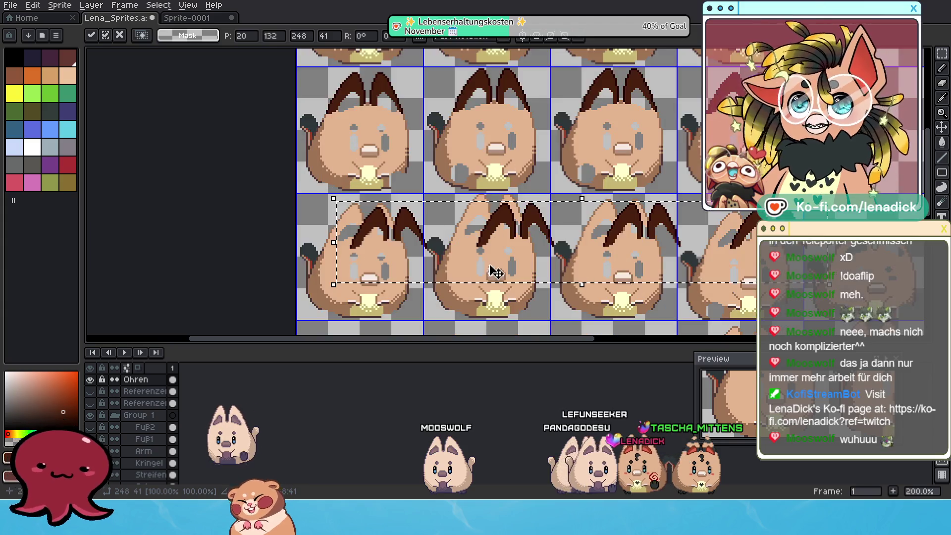
{"action": "left_click_drag", "start_coordinate": [425, 212], "coordinate": [358, 173]}
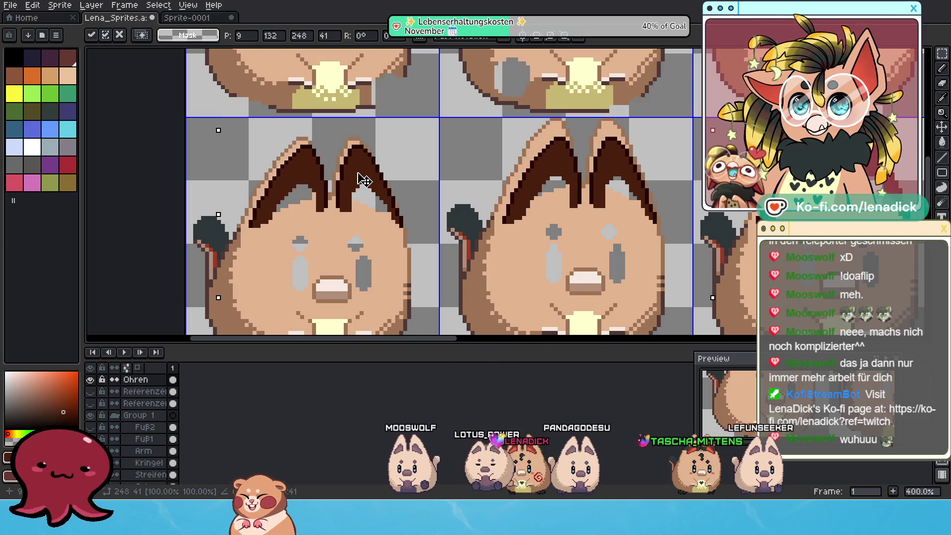
{"action": "left_click_drag", "start_coordinate": [360, 172], "coordinate": [392, 204]}
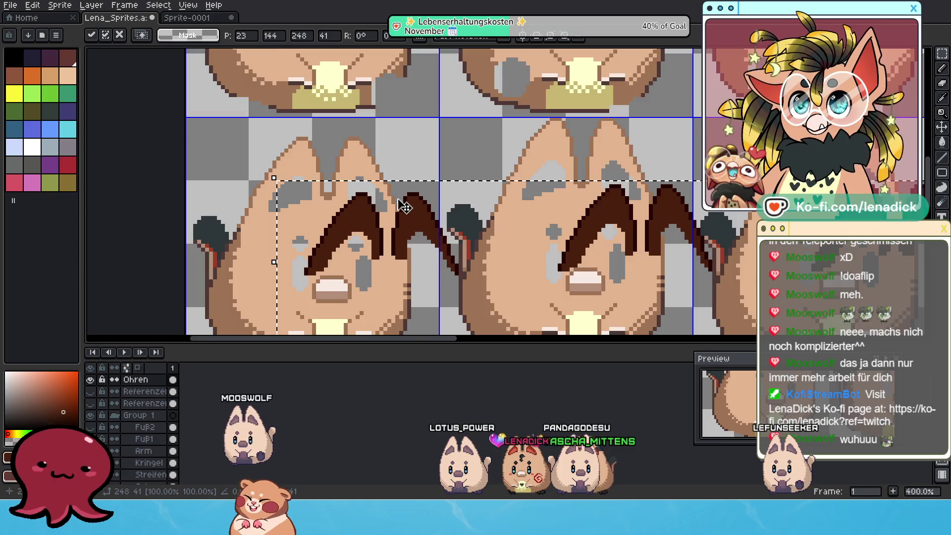
{"action": "scroll", "coordinate": [392, 204], "scroll_direction": "down", "scroll_amount": 2}
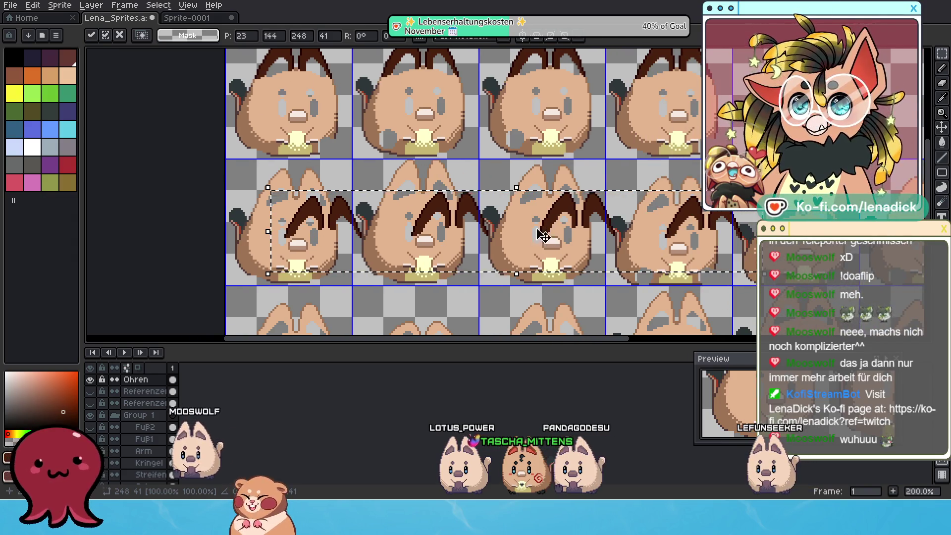
{"action": "key", "text": "Escape"}
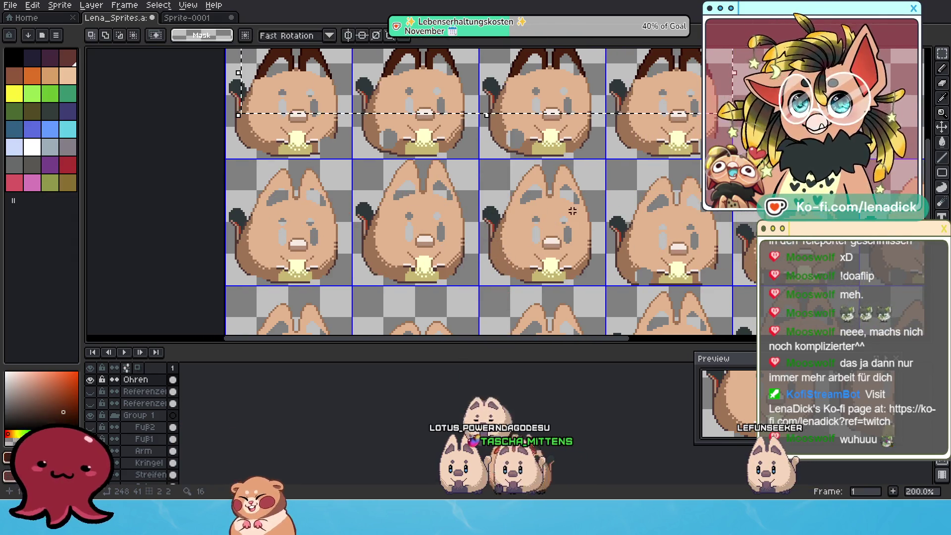
{"action": "left_click_drag", "start_coordinate": [416, 174], "coordinate": [454, 239]}
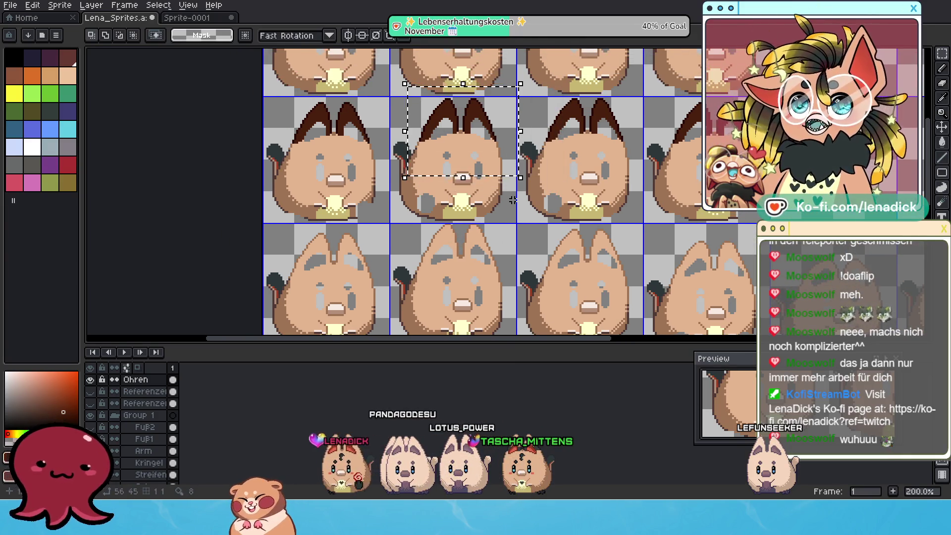
Move the dark-brown ears onto the next row's first cat frame, nudged slightly up and one pixel left.
{"action": "key", "text": "ctrl+t"}
{"action": "scroll", "coordinate": [490, 196], "scroll_direction": "up", "scroll_amount": 1}
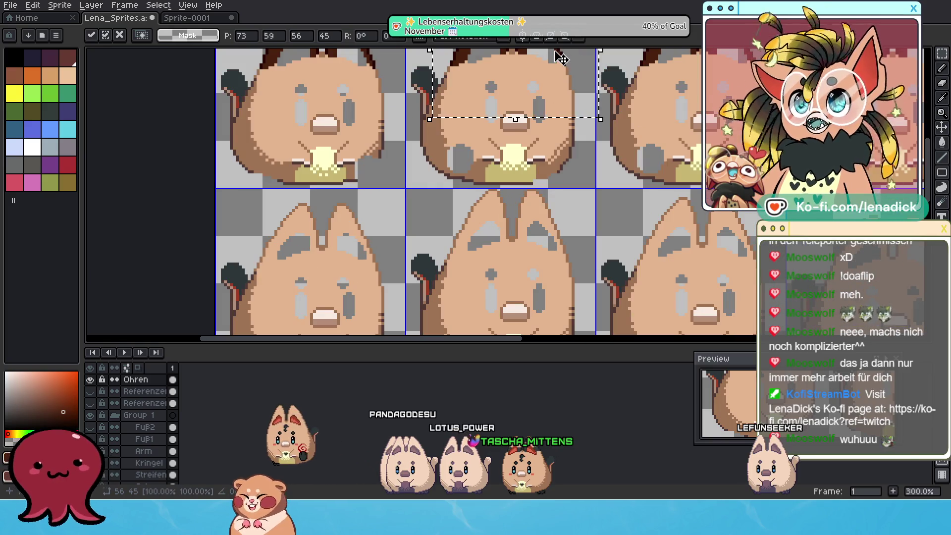
{"action": "left_click_drag", "start_coordinate": [537, 106], "coordinate": [380, 261]}
{"action": "scroll", "coordinate": [356, 269], "scroll_direction": "up", "scroll_amount": 2}
{"action": "key", "text": "Down"}
{"action": "key", "text": "Down"}
{"action": "left_click_drag", "start_coordinate": [348, 208], "coordinate": [348, 200]}
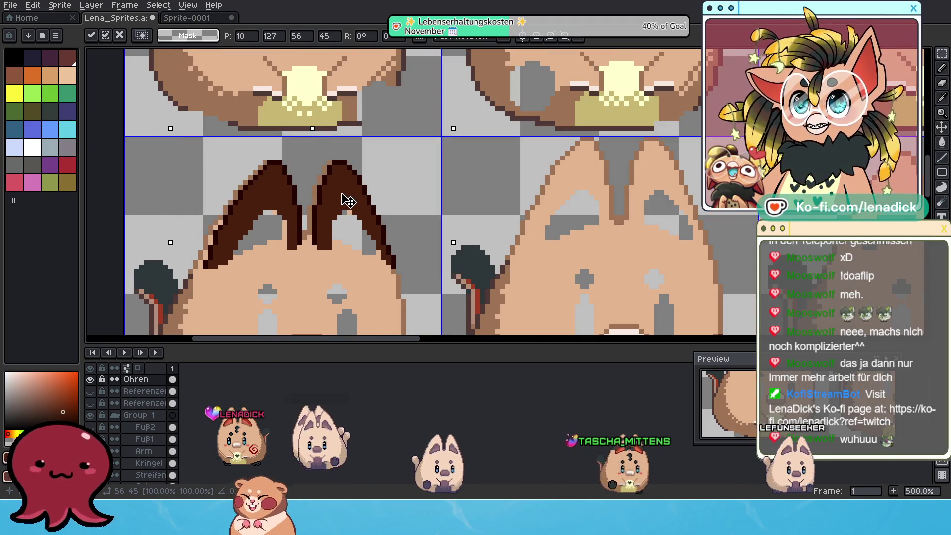
{"action": "key", "text": "Left"}
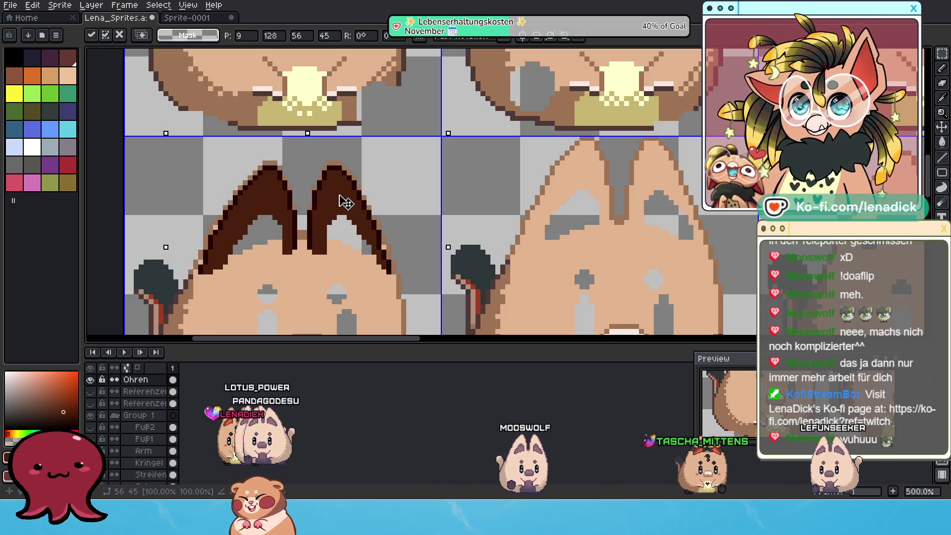
Squash the floating ears slightly shorter from the bottom and commit the transform.
{"action": "scroll", "coordinate": [314, 223], "scroll_direction": "down", "scroll_amount": 1}
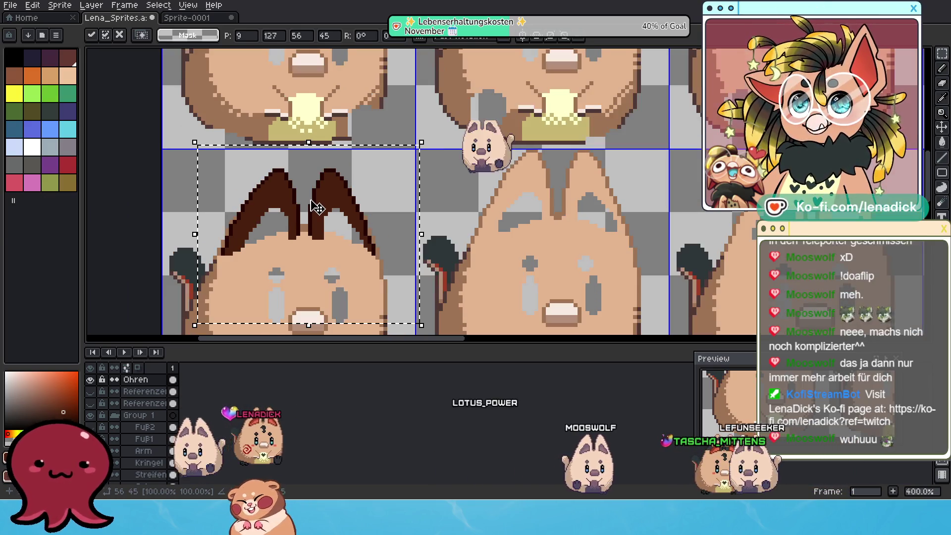
{"action": "mouse_move", "coordinate": [306, 322]}
{"action": "left_mouse_down"}
{"action": "mouse_move", "coordinate": [308, 312]}
{"action": "mouse_move", "coordinate": [307, 325]}
{"action": "left_mouse_up"}
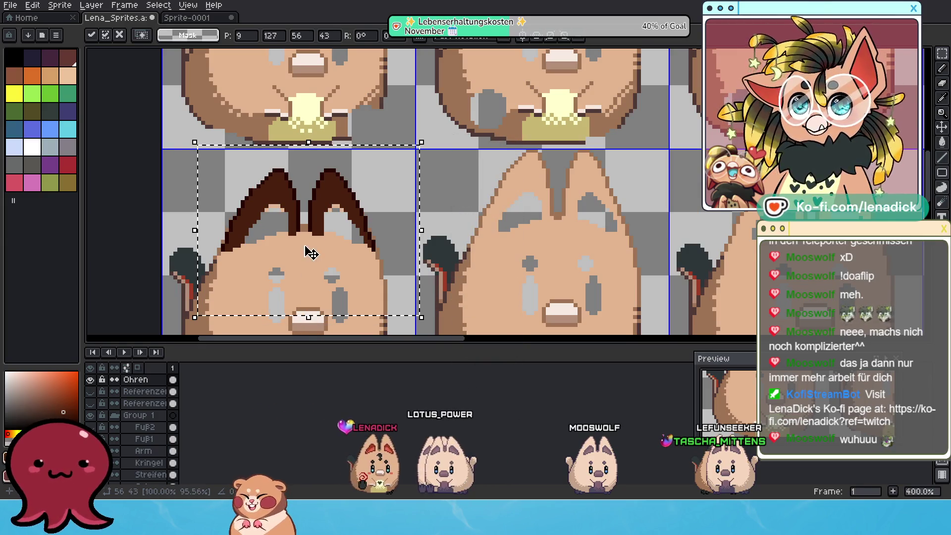
{"action": "scroll", "coordinate": [308, 232], "scroll_direction": "up", "scroll_amount": 2}
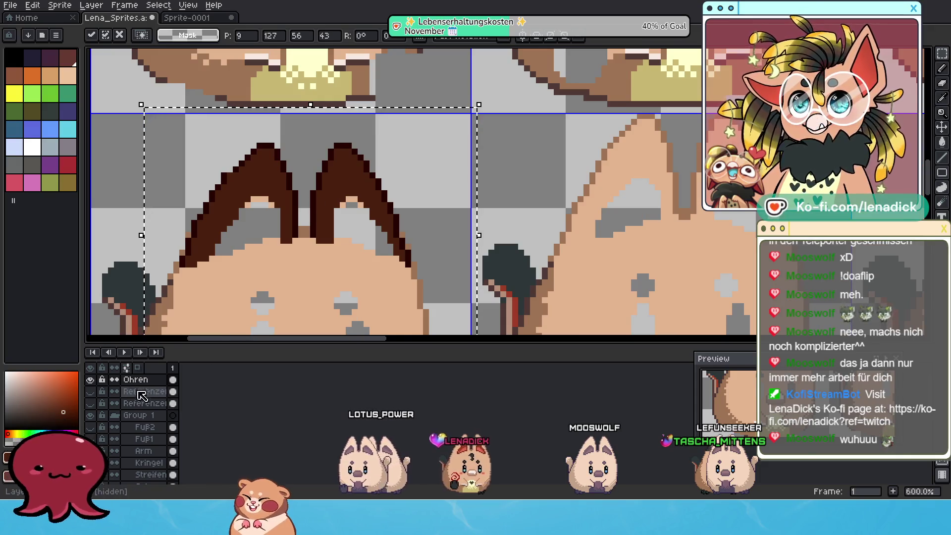
{"action": "left_click", "coordinate": [102, 385]}
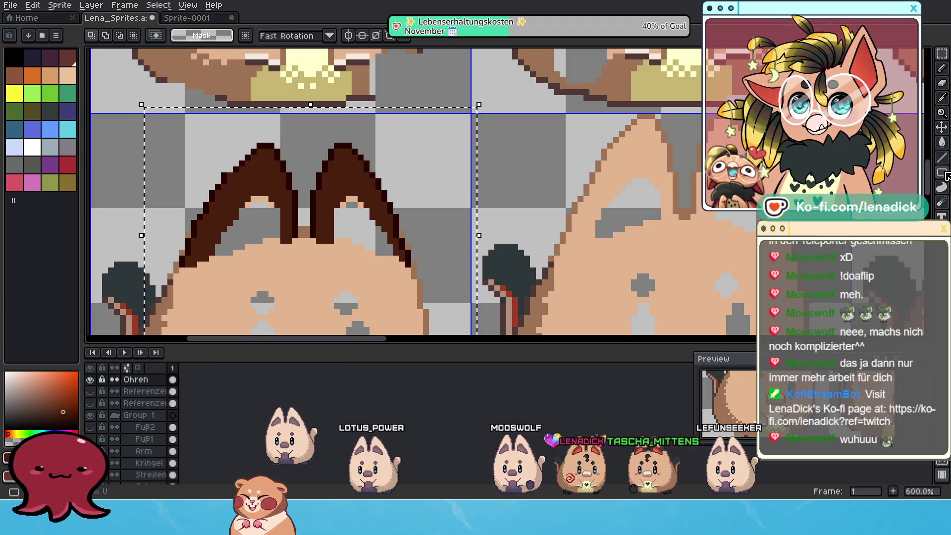
{"action": "left_click", "coordinate": [942, 191]}
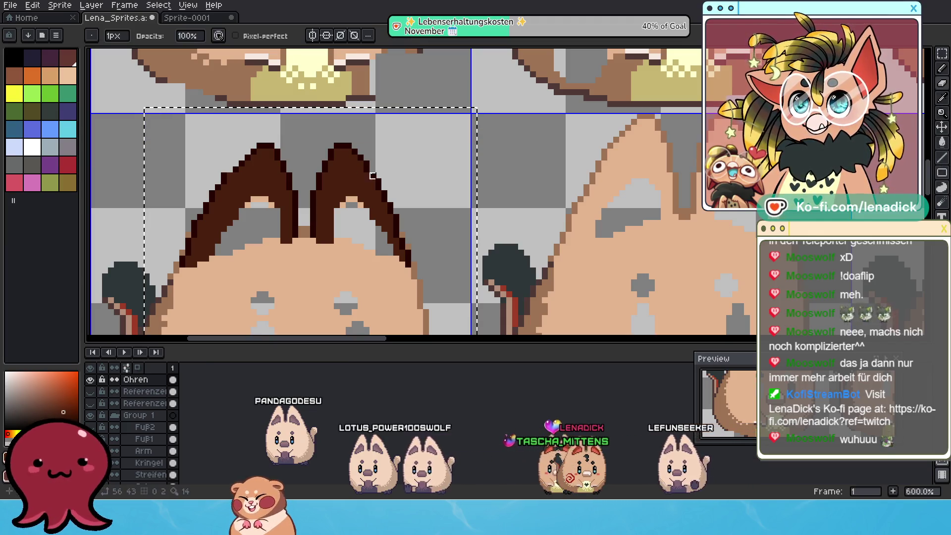
With the pixel-perfect Pencil, paint the left ear's inner peach pixels and the ear edges dark brown.
{"action": "scroll", "coordinate": [236, 194], "scroll_direction": "up", "scroll_amount": 4}
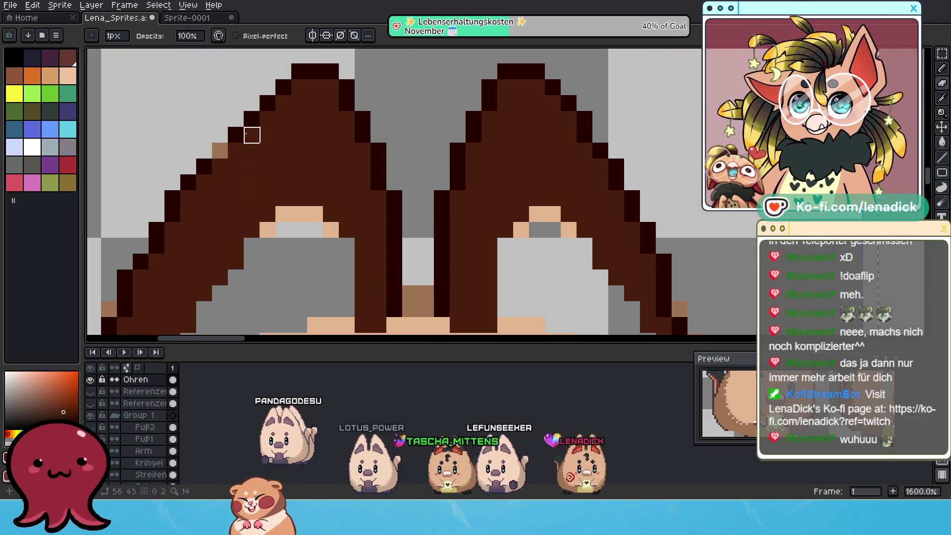
{"action": "key", "text": "v"}
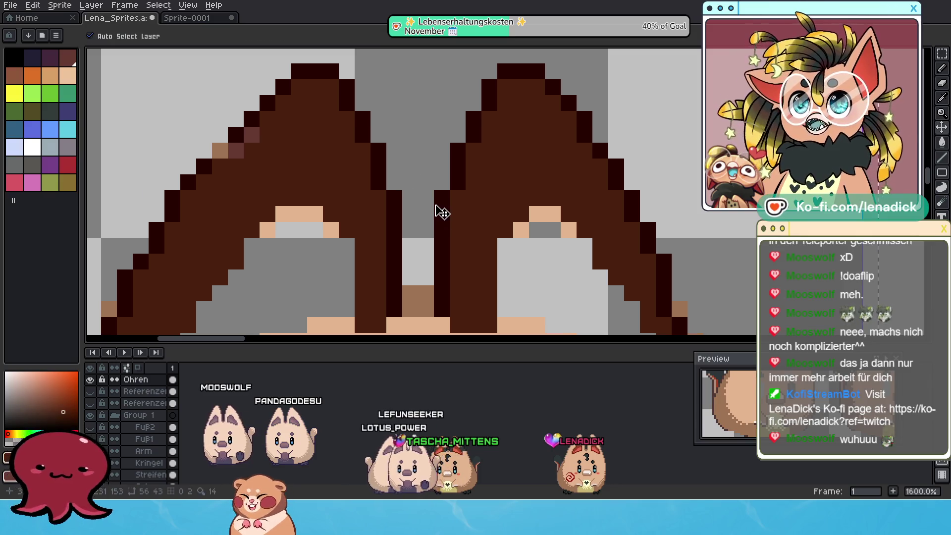
{"action": "left_click", "coordinate": [942, 70]}
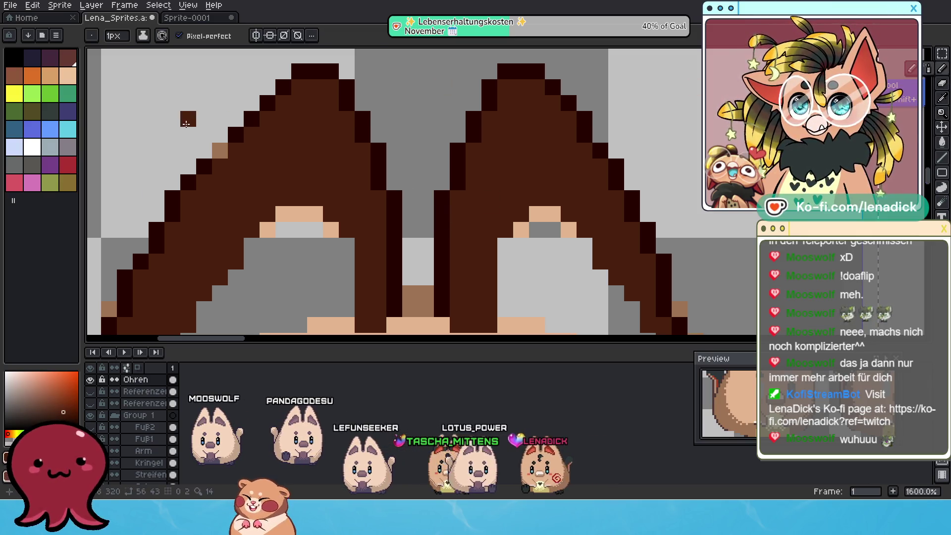
{"action": "scroll", "coordinate": [223, 144], "scroll_direction": "down", "scroll_amount": 3}
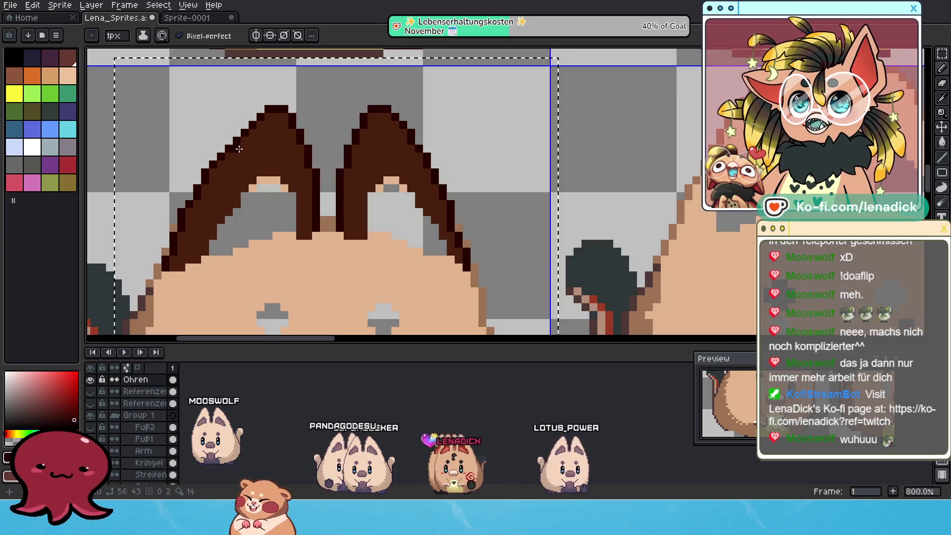
{"action": "scroll", "coordinate": [303, 191], "scroll_direction": "up", "scroll_amount": 2}
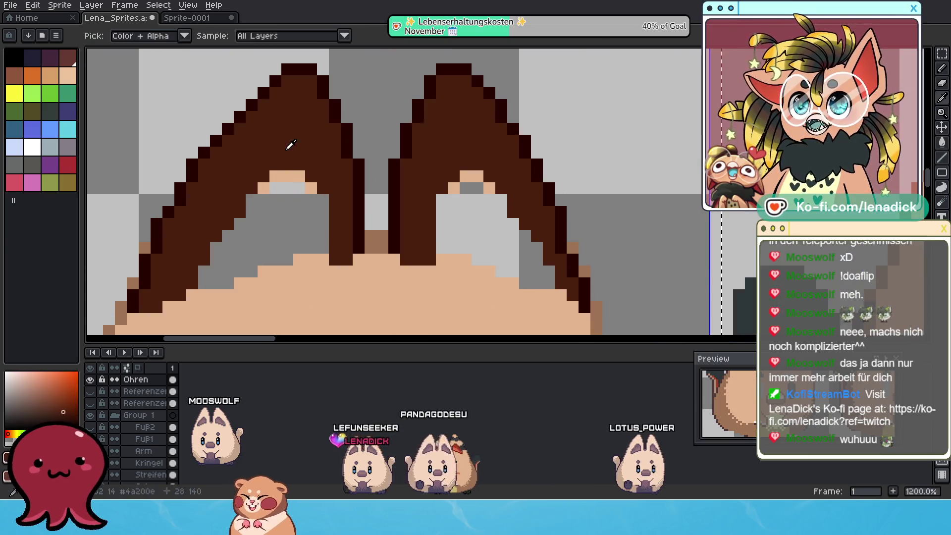
{"action": "left_click", "coordinate": [315, 187]}
{"action": "left_click_drag", "start_coordinate": [454, 188], "coordinate": [461, 174]}
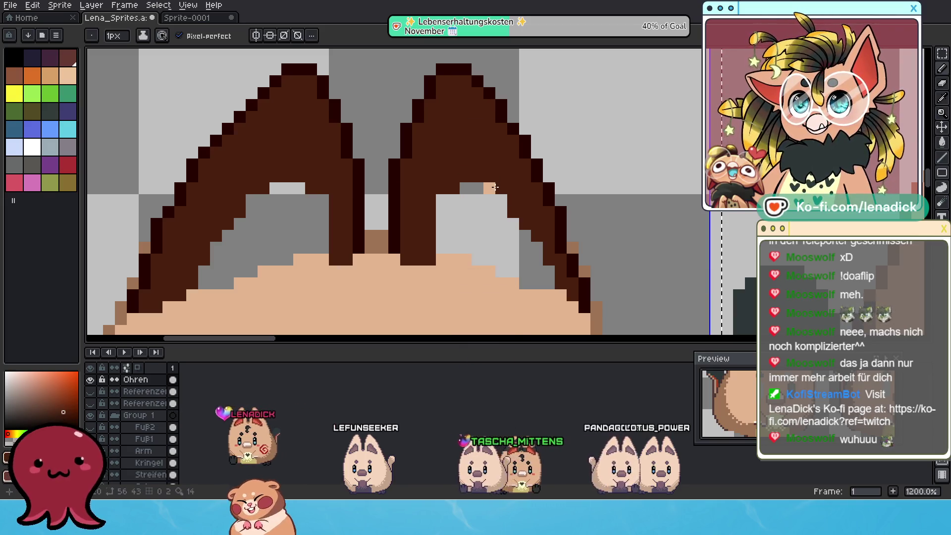
Toggle the Ohren layer's visibility on and off to compare the ears, leaving it shown.
{"action": "scroll", "coordinate": [440, 207], "scroll_direction": "left", "scroll_amount": 3}
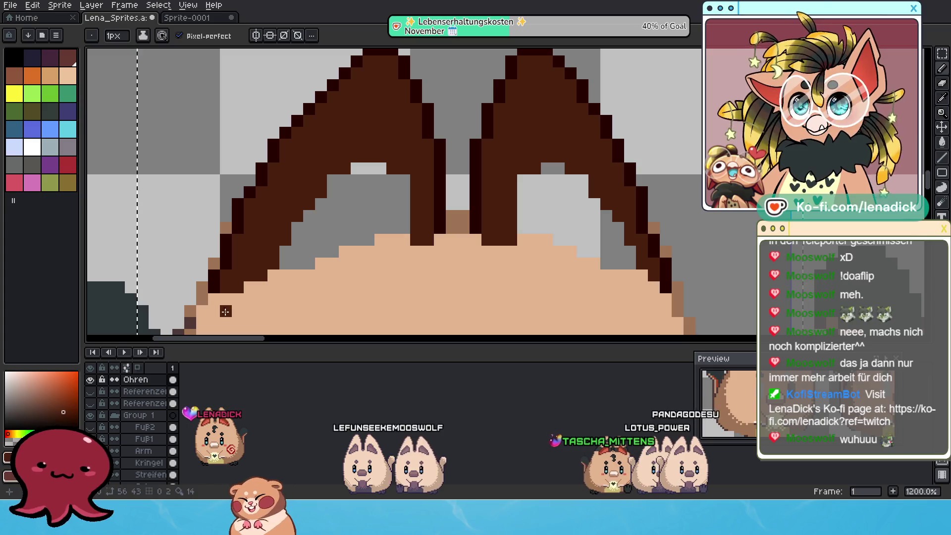
{"action": "left_click", "coordinate": [91, 380]}
{"action": "left_click", "coordinate": [91, 380]}
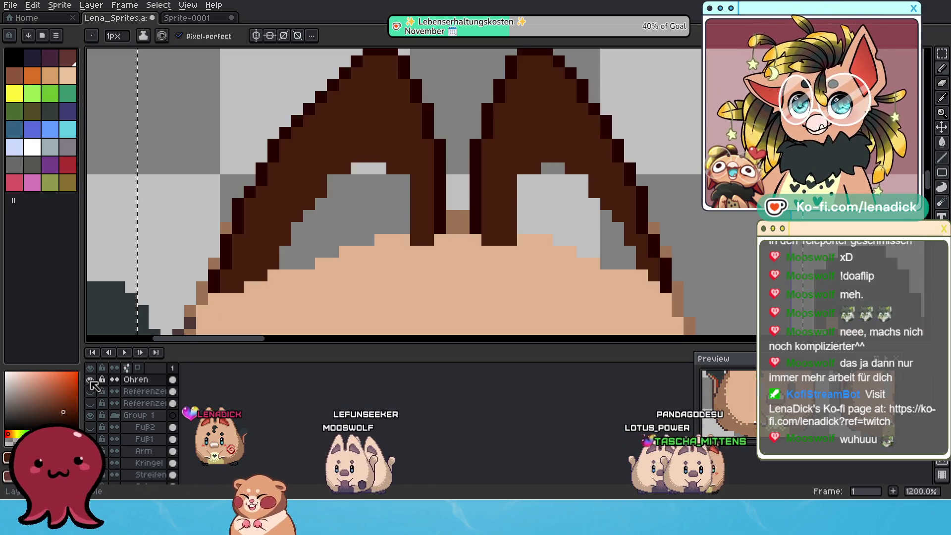
{"action": "left_click", "coordinate": [91, 380]}
{"action": "left_click", "coordinate": [91, 380]}
{"action": "left_click", "coordinate": [91, 380]}
{"action": "left_click", "coordinate": [91, 380]}
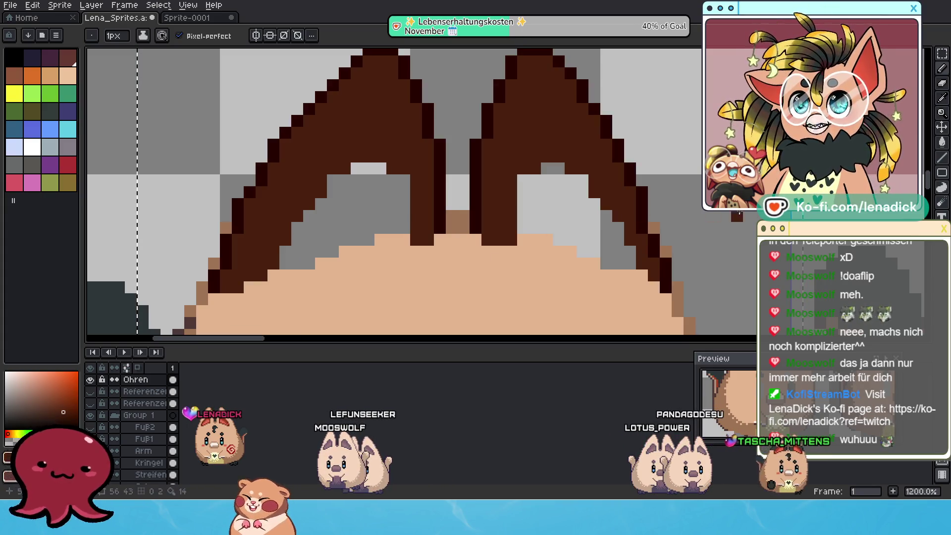
{"action": "left_click", "coordinate": [942, 102]}
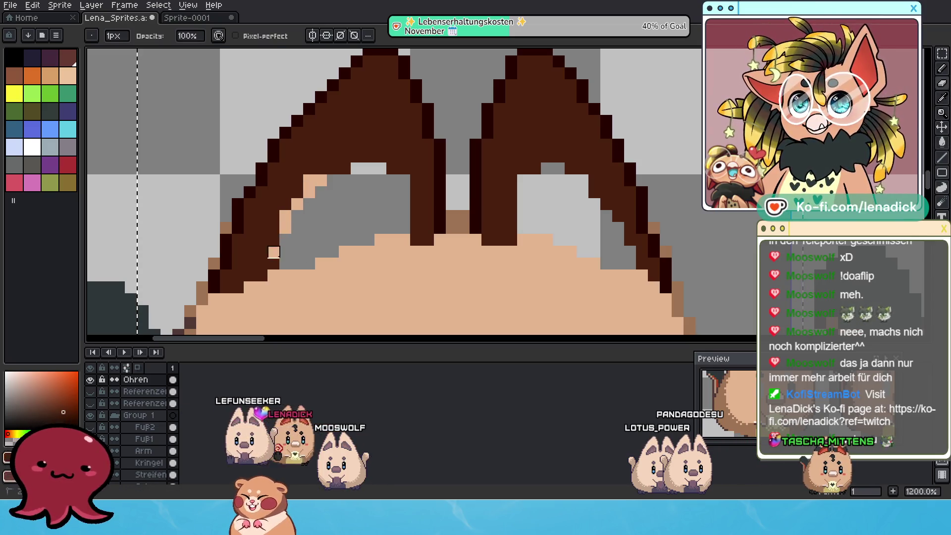
{"action": "left_click", "coordinate": [91, 380]}
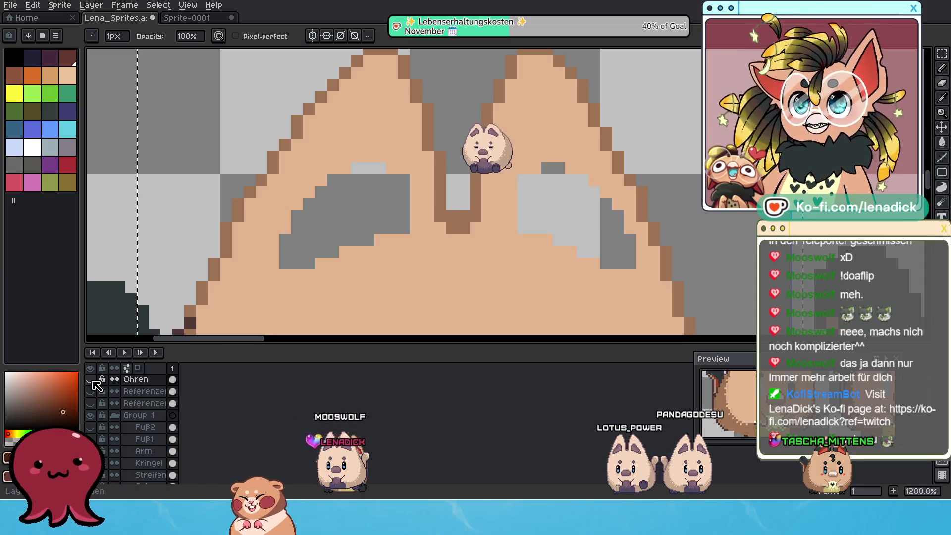
{"action": "left_click", "coordinate": [91, 380]}
{"action": "left_click", "coordinate": [91, 379]}
{"action": "left_click", "coordinate": [91, 379]}
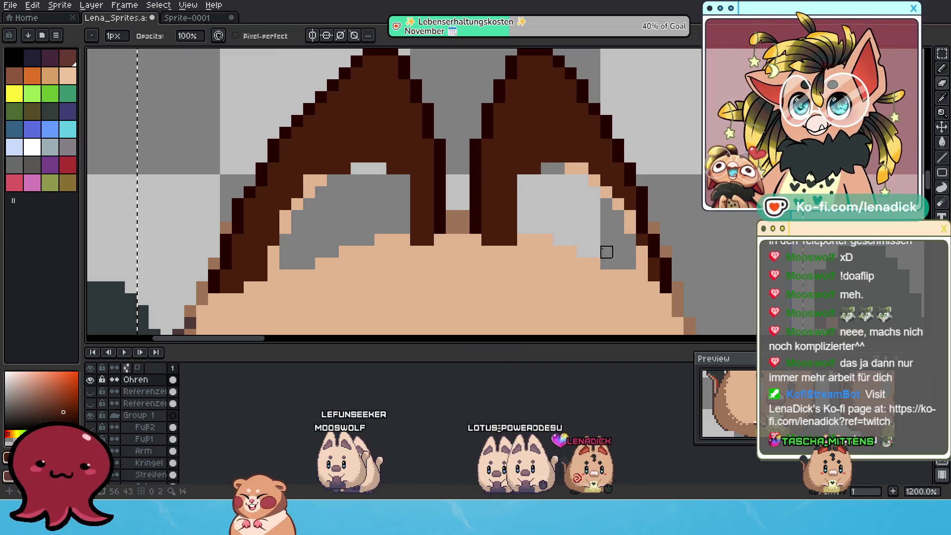
Outline the right ear's inner edge and the left ear's last peach pixel in dark brown.
{"action": "scroll", "coordinate": [511, 240], "scroll_direction": "down", "scroll_amount": 1}
{"action": "scroll", "coordinate": [574, 210], "scroll_direction": "up", "scroll_amount": 1}
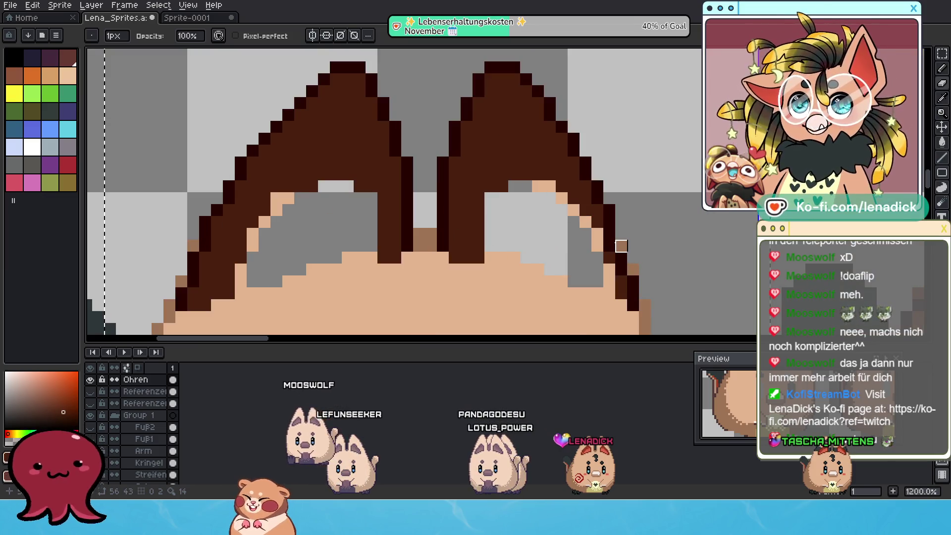
{"action": "left_click", "coordinate": [941, 75]}
{"action": "left_click", "coordinate": [616, 244], "text": "alt"}
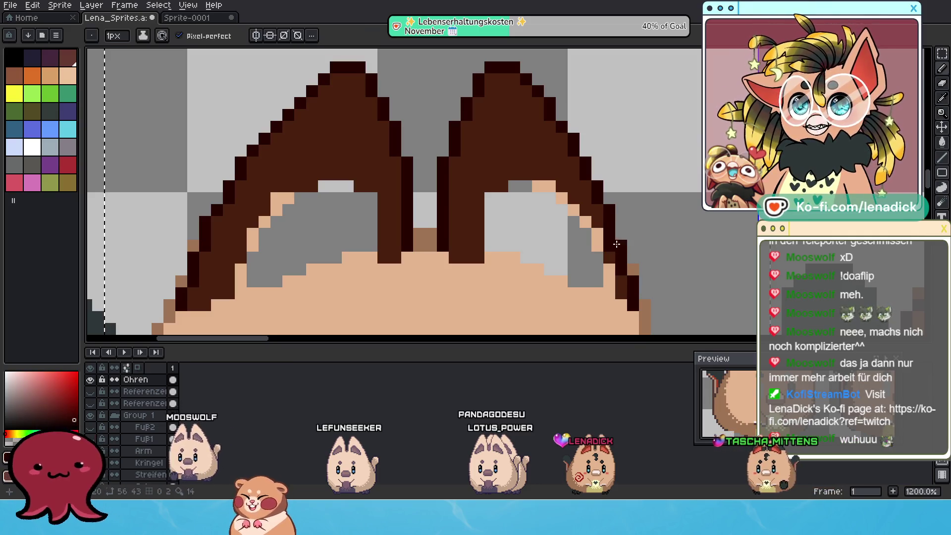
{"action": "left_click", "coordinate": [616, 225]}
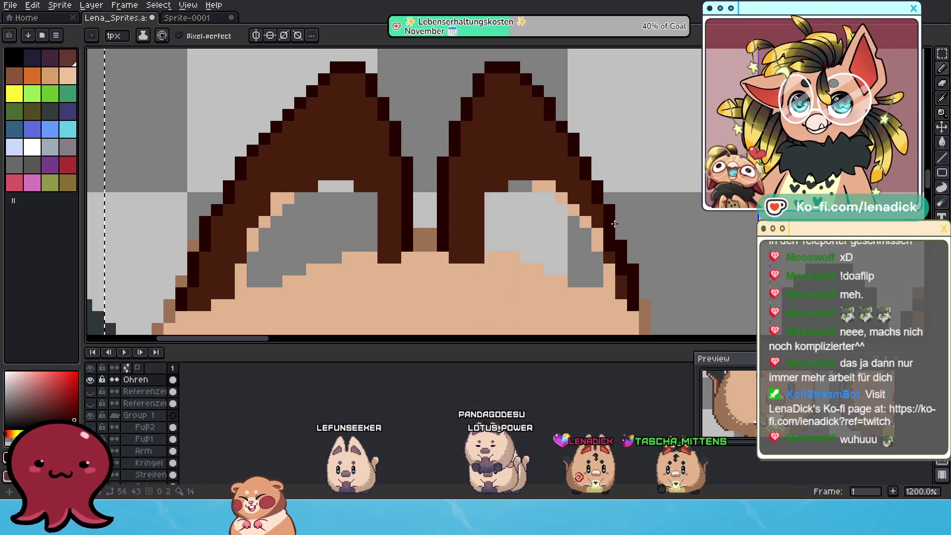
{"action": "key", "text": "ctrl+z"}
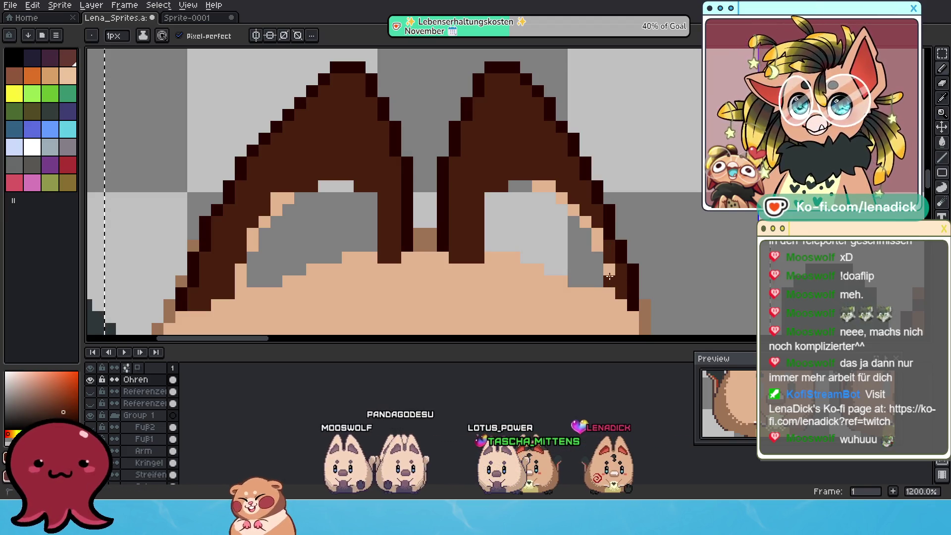
{"action": "mouse_move", "coordinate": [595, 229]}
{"action": "left_mouse_down"}
{"action": "mouse_move", "coordinate": [550, 181]}
{"action": "mouse_move", "coordinate": [539, 185]}
{"action": "left_mouse_up"}
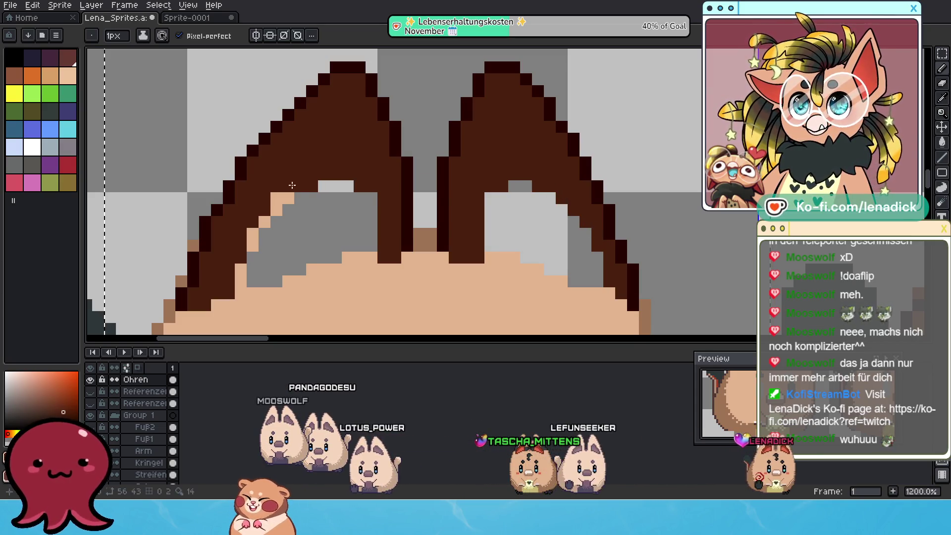
{"action": "left_click_drag", "start_coordinate": [272, 196], "coordinate": [266, 210]}
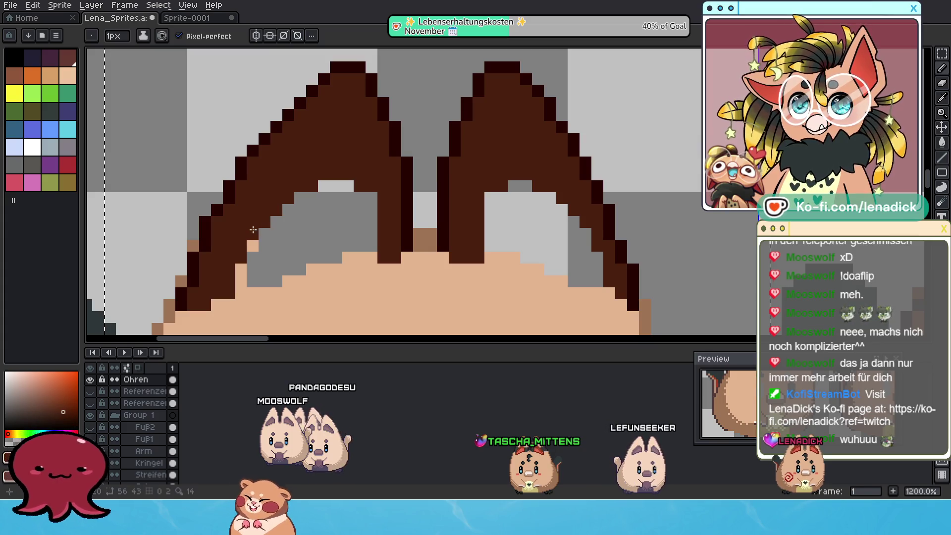
{"action": "left_click_drag", "start_coordinate": [290, 211], "coordinate": [308, 196]}
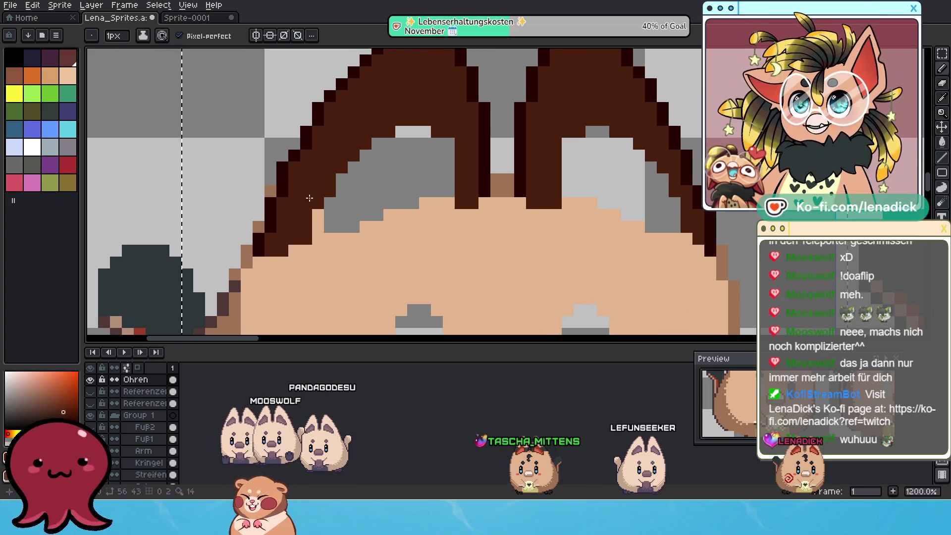
{"action": "scroll", "coordinate": [377, 267], "scroll_direction": "down", "scroll_amount": 7}
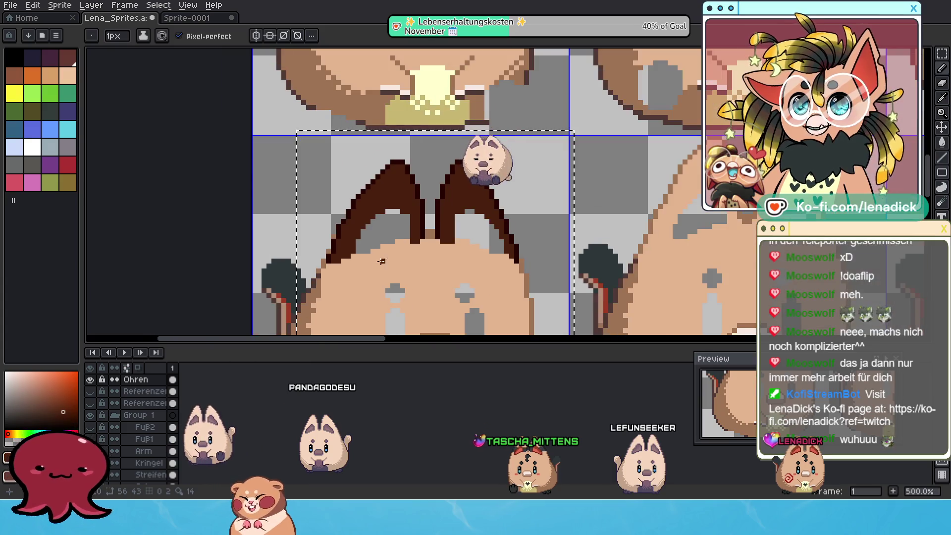
Darken the brownish pixel on the left ear's outer edge with the Pencil.
{"action": "scroll", "coordinate": [395, 239], "scroll_direction": "up", "scroll_amount": 4}
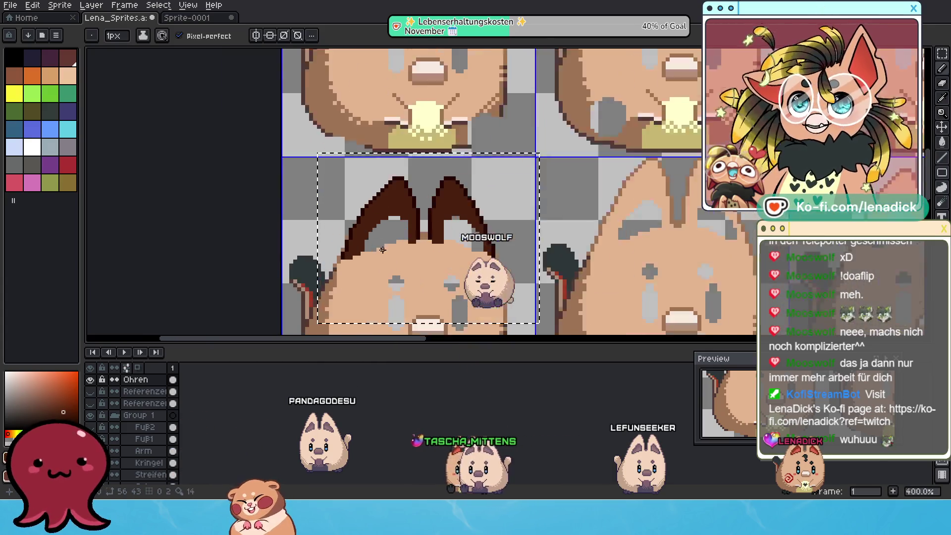
{"action": "key", "text": "i"}
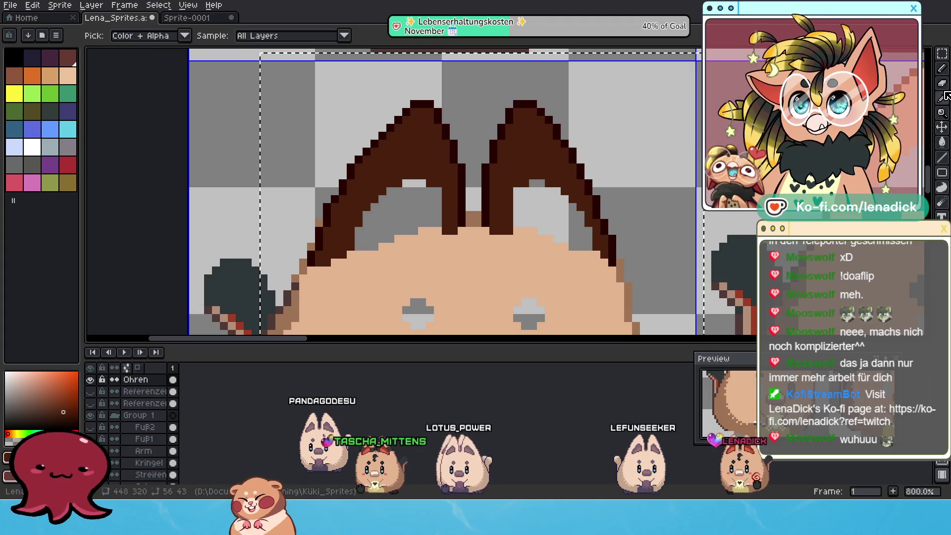
{"action": "left_click", "coordinate": [943, 85]}
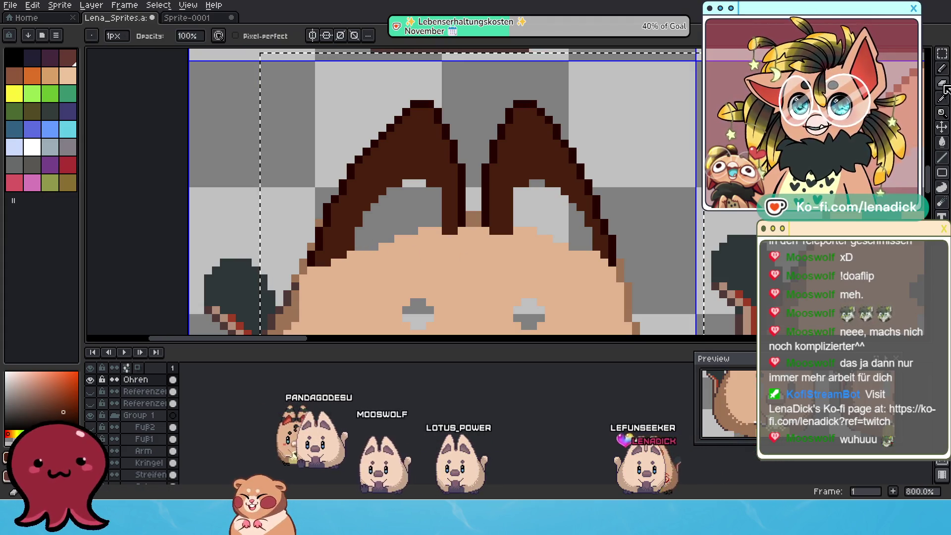
{"action": "scroll", "coordinate": [351, 208], "scroll_direction": "up", "scroll_amount": 2}
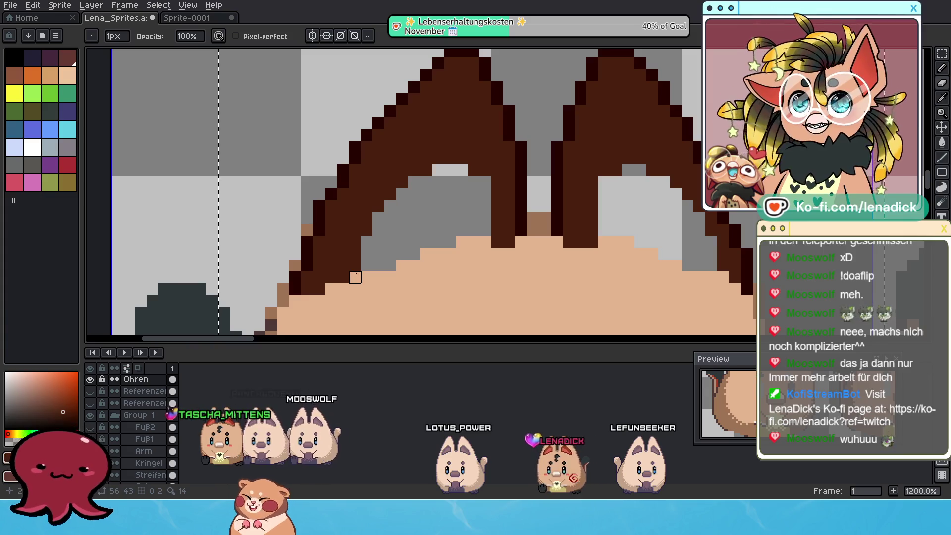
{"action": "key", "text": "b"}
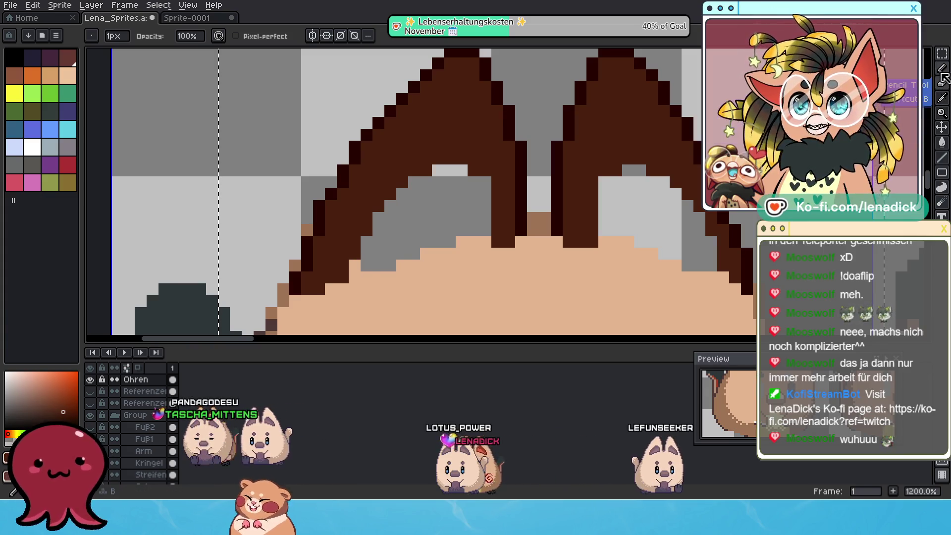
{"action": "left_click", "coordinate": [307, 230]}
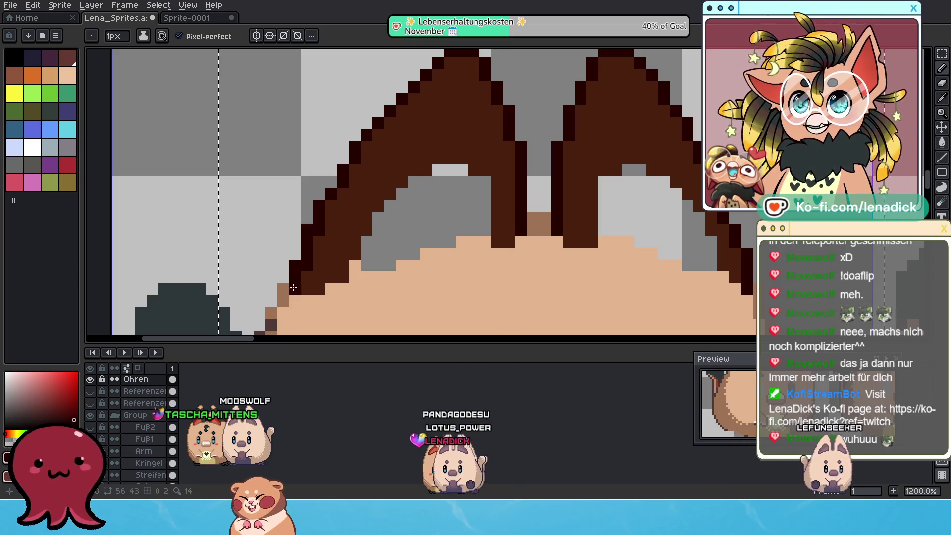
Bring the cat's face into view and hide the Ohren layer to compare without the ears.
{"action": "scroll", "coordinate": [292, 291], "scroll_direction": "down", "scroll_amount": 5}
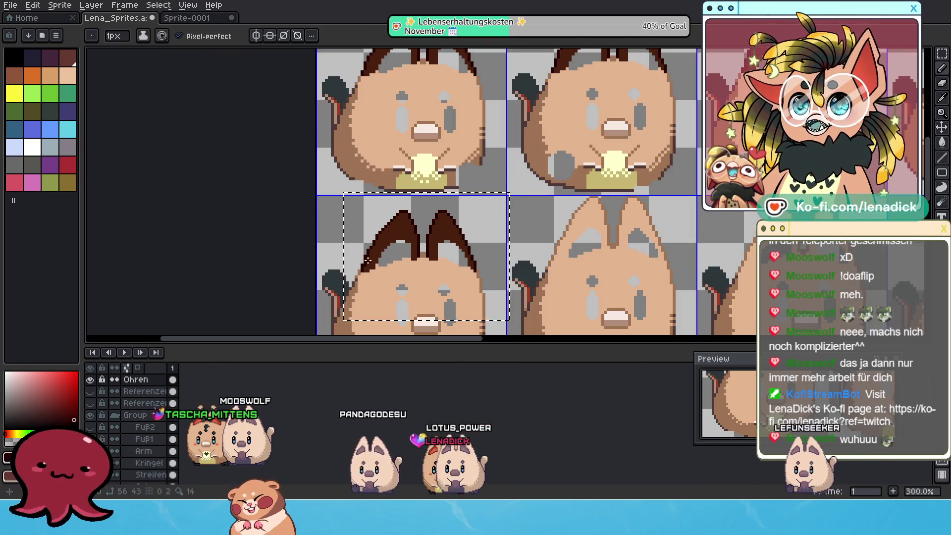
{"action": "scroll", "coordinate": [367, 260], "scroll_direction": "up", "scroll_amount": 4}
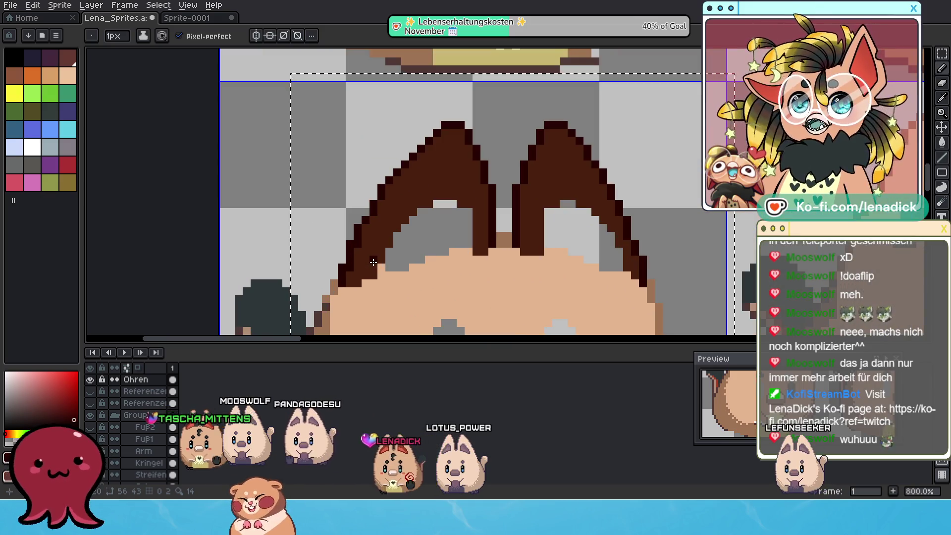
{"action": "scroll", "coordinate": [373, 261], "scroll_direction": "down", "scroll_amount": 2}
{"action": "mouse_move", "coordinate": [426, 163]}
{"action": "left_mouse_down"}
{"action": "mouse_move", "coordinate": [429, 315]}
{"action": "mouse_move", "coordinate": [426, 180]}
{"action": "mouse_move", "coordinate": [407, 234]}
{"action": "left_mouse_up"}
{"action": "scroll", "coordinate": [428, 315], "scroll_direction": "up", "scroll_amount": 1}
{"action": "left_click", "coordinate": [92, 379]}
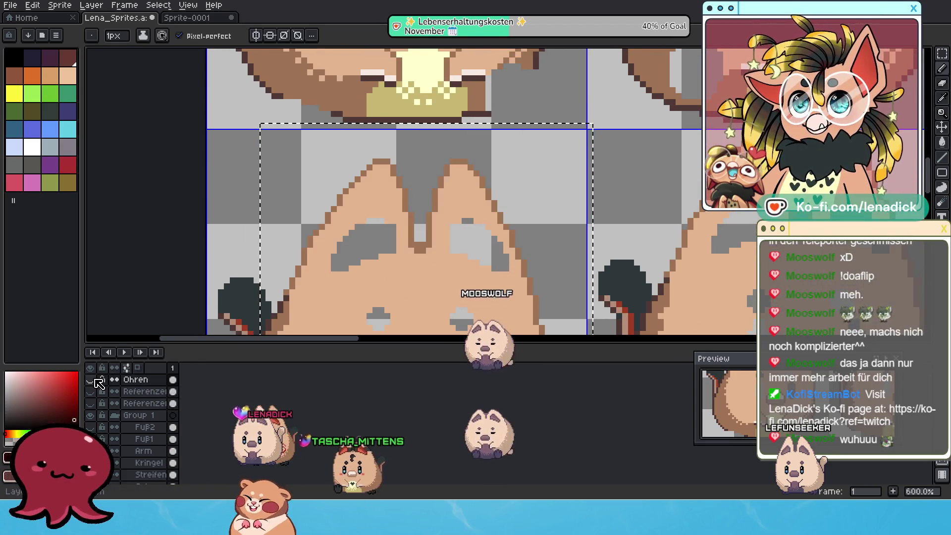
{"action": "left_click", "coordinate": [92, 379]}
{"action": "left_click", "coordinate": [92, 379]}
{"action": "left_click", "coordinate": [92, 380]}
{"action": "left_click", "coordinate": [92, 379]}
{"action": "left_click", "coordinate": [92, 380]}
{"action": "left_click", "coordinate": [92, 380]}
{"action": "left_click", "coordinate": [92, 380]}
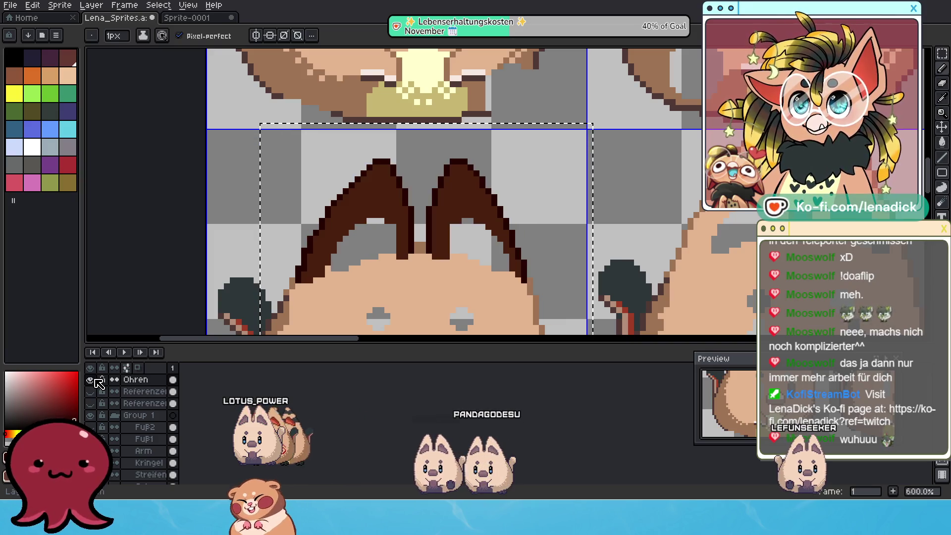
{"action": "left_click", "coordinate": [943, 83]}
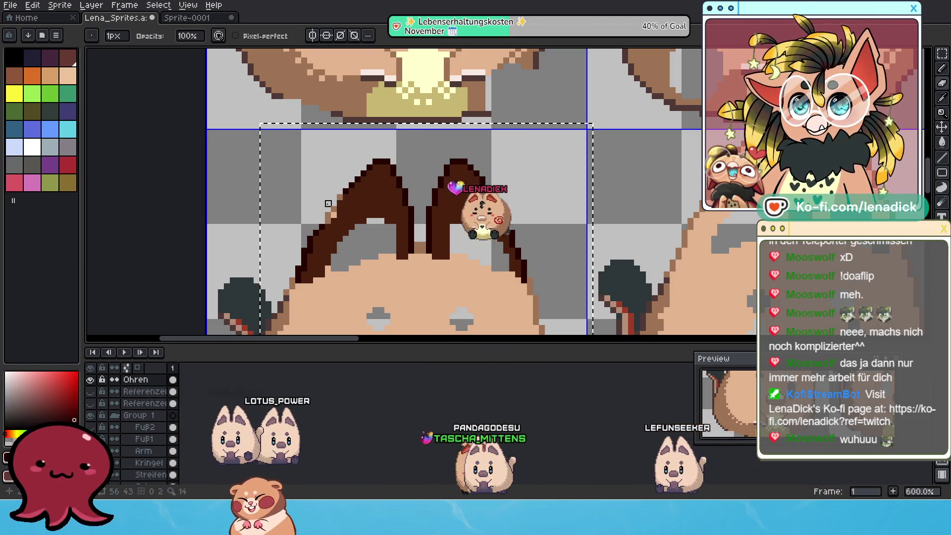
{"action": "left_click", "coordinate": [93, 379]}
{"action": "left_click", "coordinate": [93, 380]}
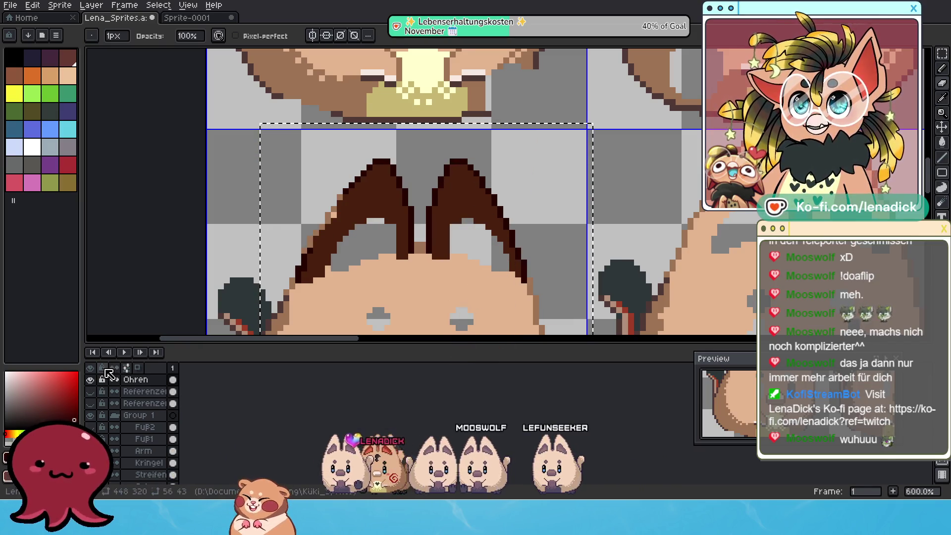
{"action": "left_click", "coordinate": [91, 380]}
{"action": "left_click", "coordinate": [91, 380]}
{"action": "left_click", "coordinate": [91, 380]}
{"action": "left_click", "coordinate": [91, 380]}
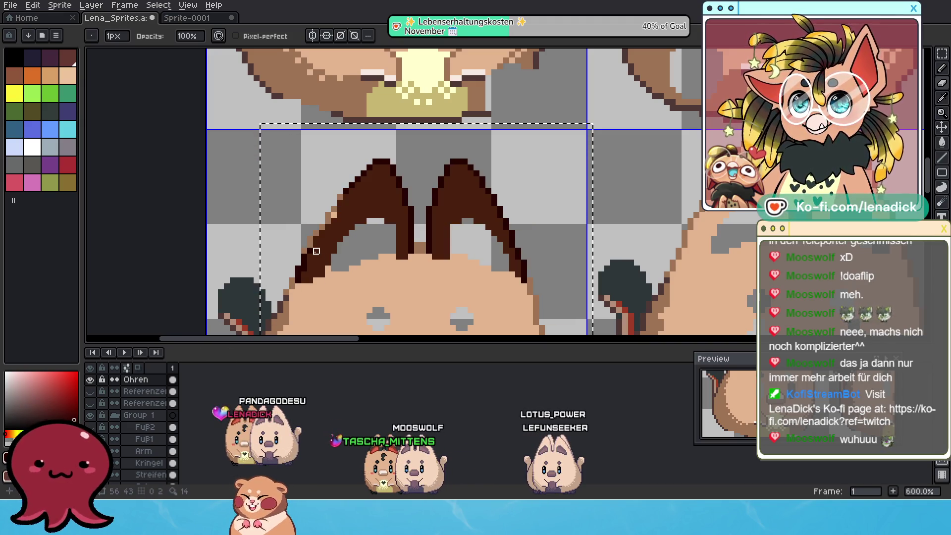
{"action": "left_click", "coordinate": [90, 380]}
{"action": "left_click", "coordinate": [90, 380]}
{"action": "left_click", "coordinate": [90, 379]}
{"action": "left_click", "coordinate": [90, 379]}
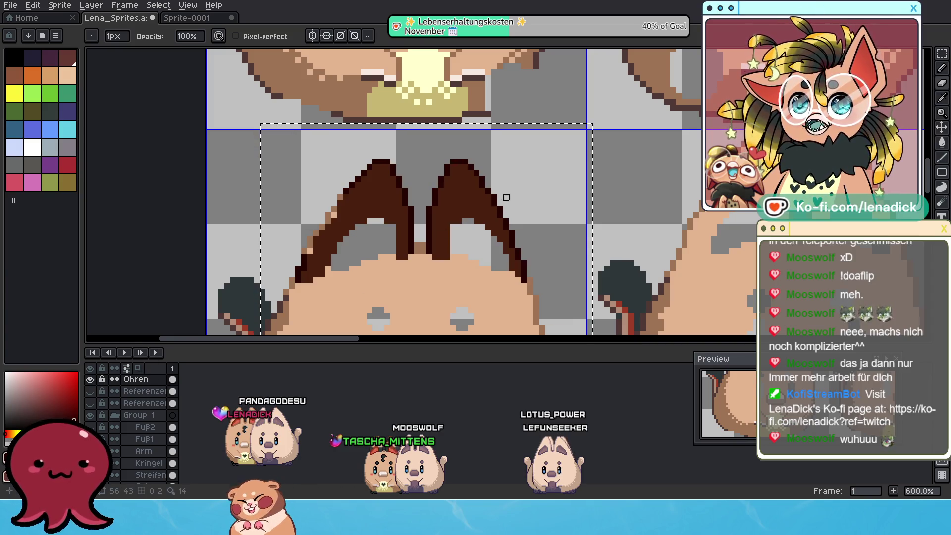
{"action": "left_click", "coordinate": [91, 379]}
{"action": "left_click", "coordinate": [90, 379]}
{"action": "left_click", "coordinate": [91, 380]}
{"action": "left_click", "coordinate": [91, 380]}
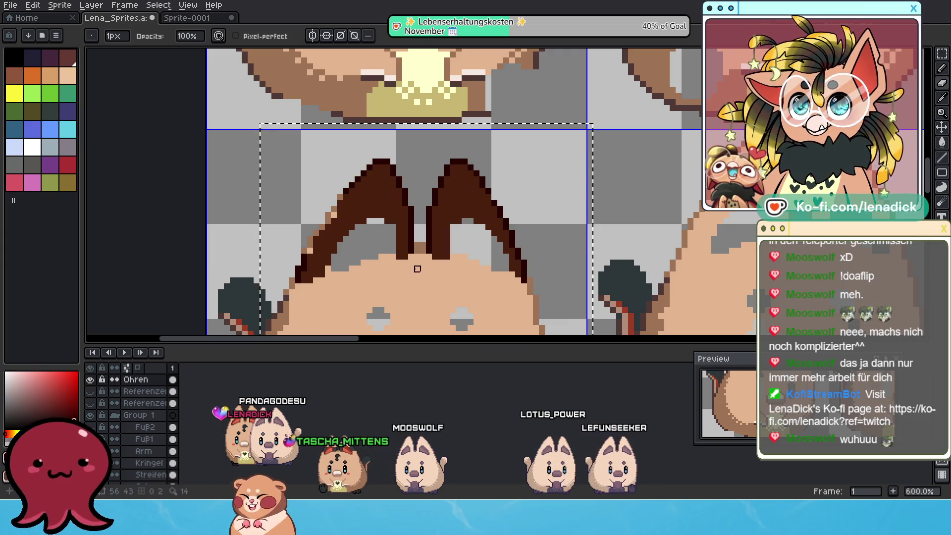
{"action": "left_click", "coordinate": [90, 379]}
{"action": "left_click", "coordinate": [90, 380]}
{"action": "left_click", "coordinate": [90, 380]}
{"action": "left_click", "coordinate": [90, 379]}
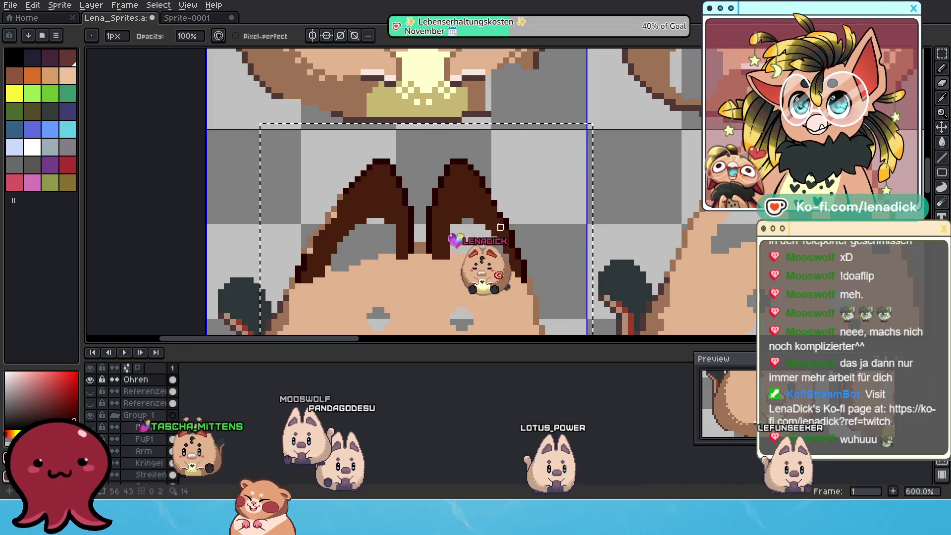
{"action": "left_click", "coordinate": [91, 380]}
{"action": "left_click", "coordinate": [91, 380]}
{"action": "left_click", "coordinate": [93, 383]}
{"action": "left_click", "coordinate": [94, 383]}
{"action": "left_click", "coordinate": [93, 382]}
{"action": "left_click", "coordinate": [94, 383]}
{"action": "left_click", "coordinate": [94, 383]}
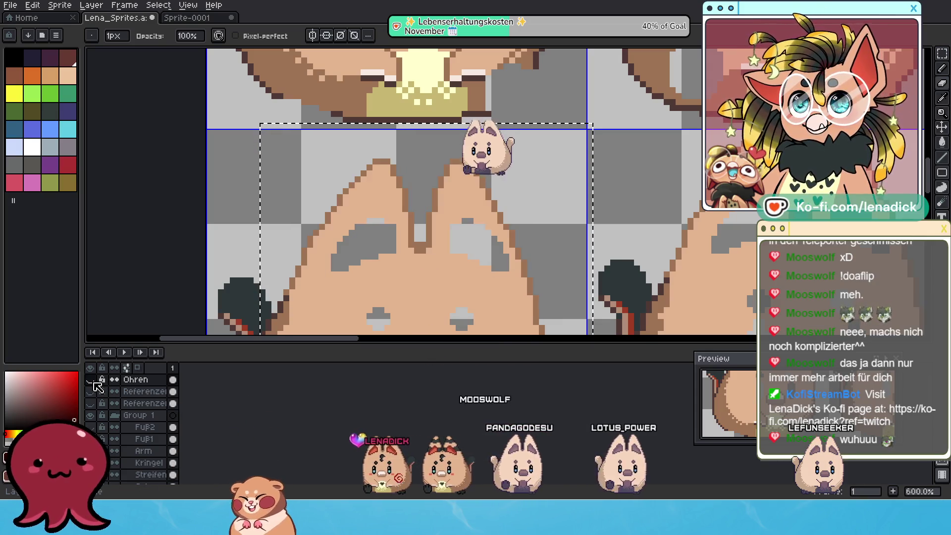
{"action": "left_click", "coordinate": [93, 383]}
{"action": "left_click", "coordinate": [94, 383]}
{"action": "left_click", "coordinate": [94, 383]}
{"action": "scroll", "coordinate": [292, 286], "scroll_direction": "up", "scroll_amount": 1}
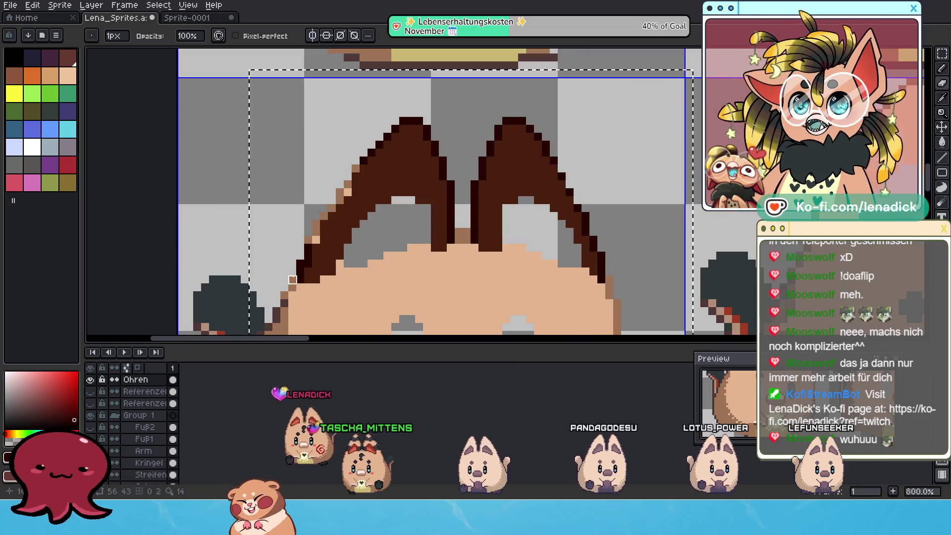
Undo the last dot and repaint three stray peach pixels on the left ear's outer edge brown.
{"action": "key", "text": "e"}
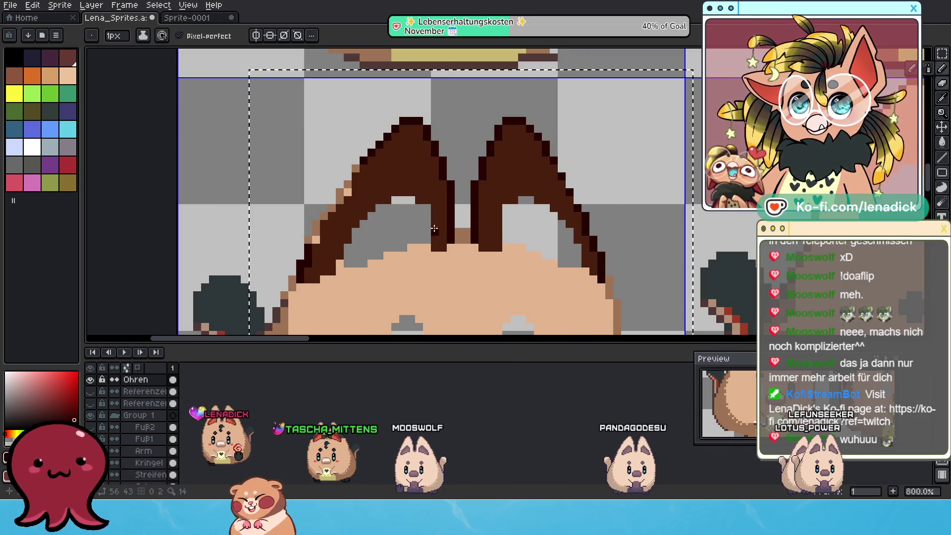
{"action": "scroll", "coordinate": [331, 224], "scroll_direction": "up", "scroll_amount": 3}
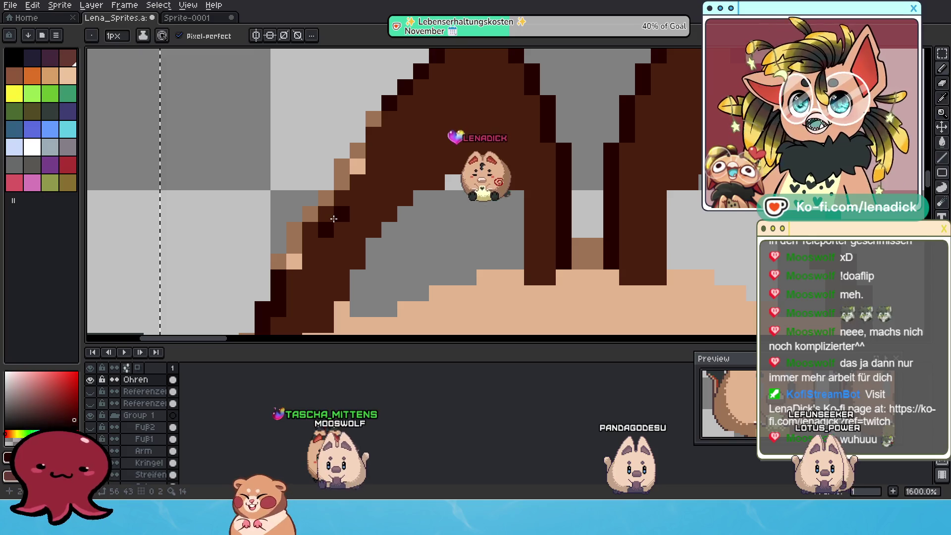
{"action": "key", "text": "ctrl+z"}
{"action": "left_click", "coordinate": [299, 259]}
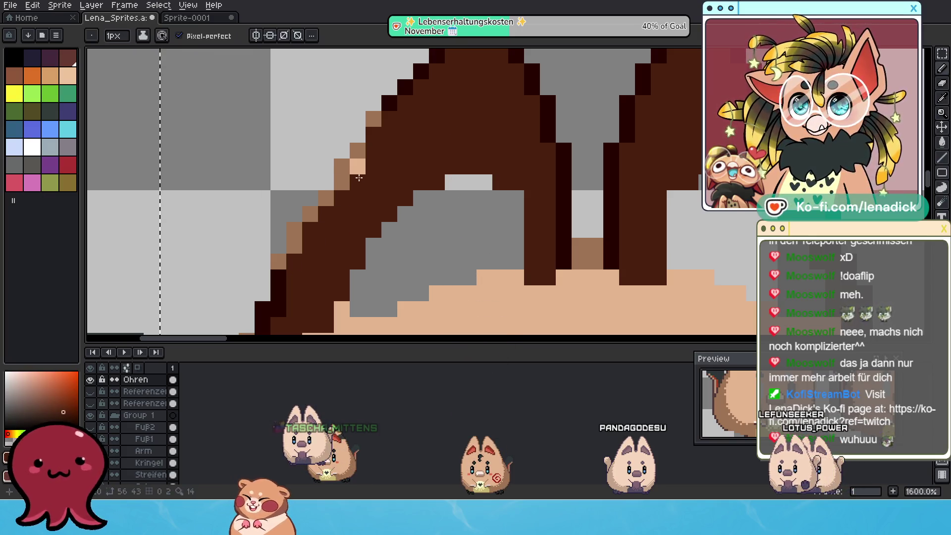
{"action": "left_click", "coordinate": [374, 119]}
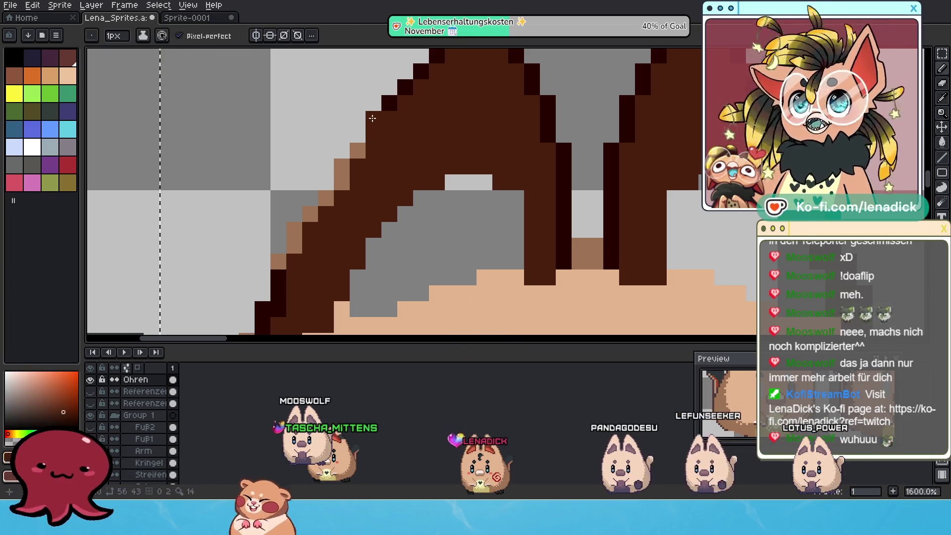
{"action": "left_click", "coordinate": [393, 105], "text": "alt"}
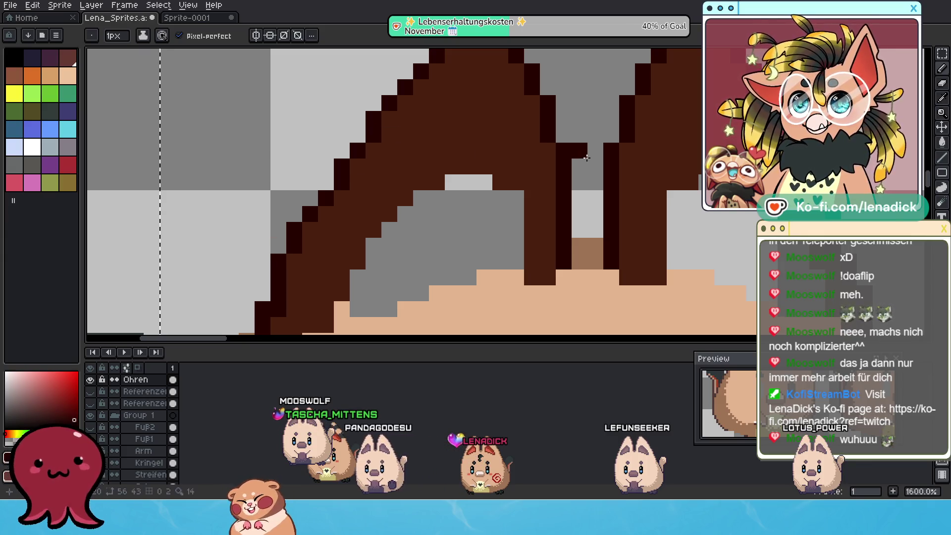
{"action": "scroll", "coordinate": [586, 158], "scroll_direction": "right", "scroll_amount": 5}
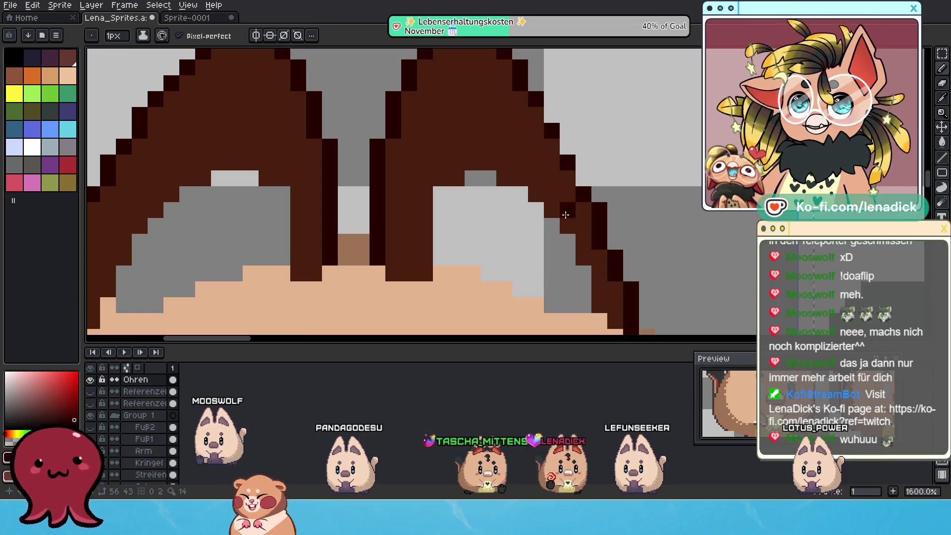
{"action": "scroll", "coordinate": [432, 196], "scroll_direction": "down", "scroll_amount": 4}
{"action": "scroll", "coordinate": [432, 196], "scroll_direction": "up", "scroll_amount": 4}
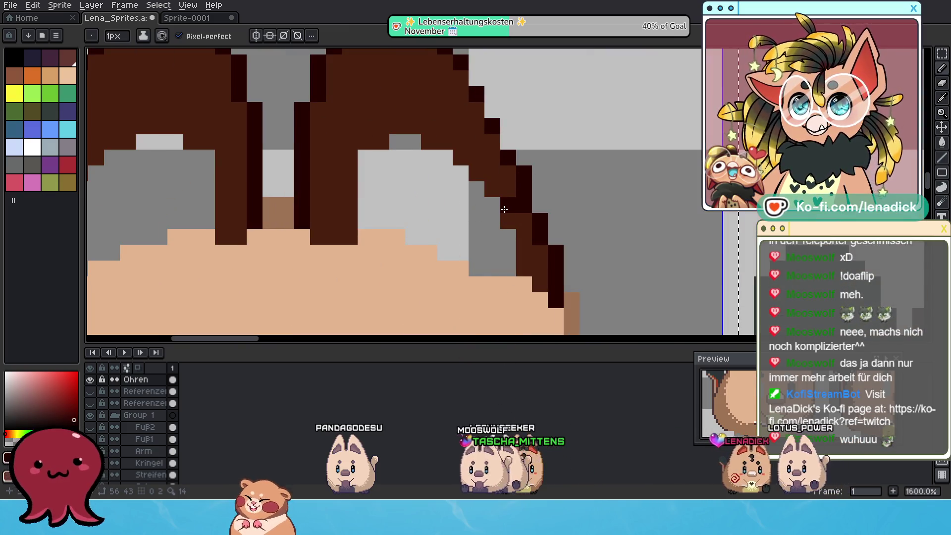
{"action": "scroll", "coordinate": [512, 207], "scroll_direction": "down", "scroll_amount": 4}
{"action": "scroll", "coordinate": [448, 219], "scroll_direction": "down", "scroll_amount": 1}
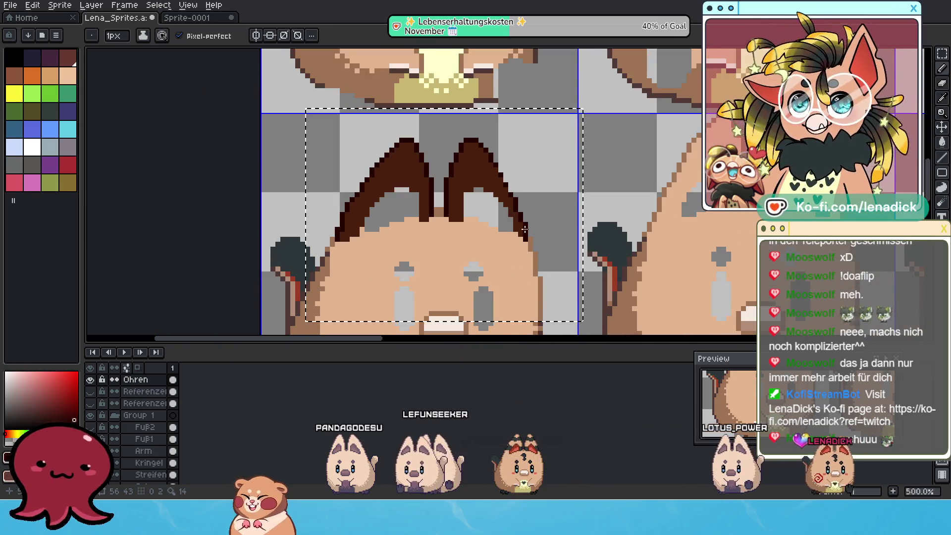
{"action": "scroll", "coordinate": [448, 218], "scroll_direction": "down", "scroll_amount": 3}
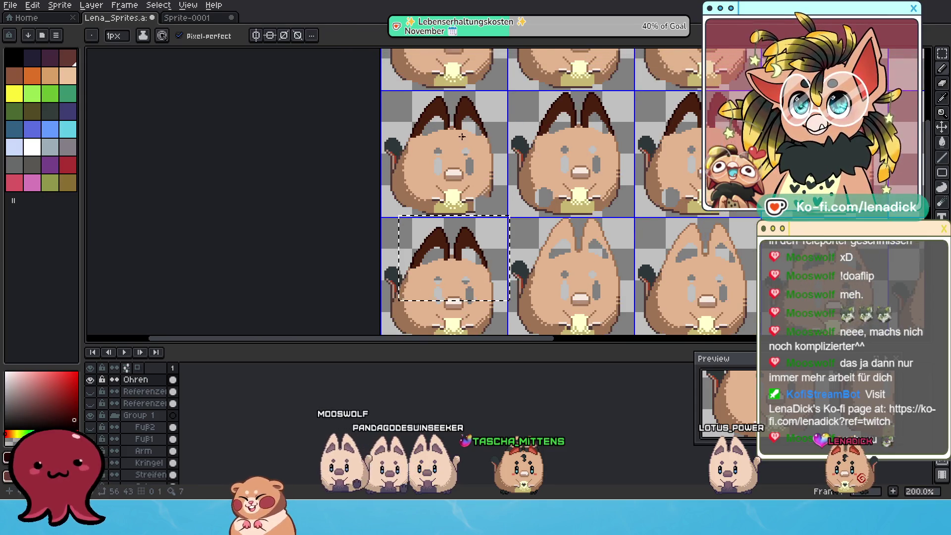
{"action": "scroll", "coordinate": [460, 135], "scroll_direction": "up", "scroll_amount": 2}
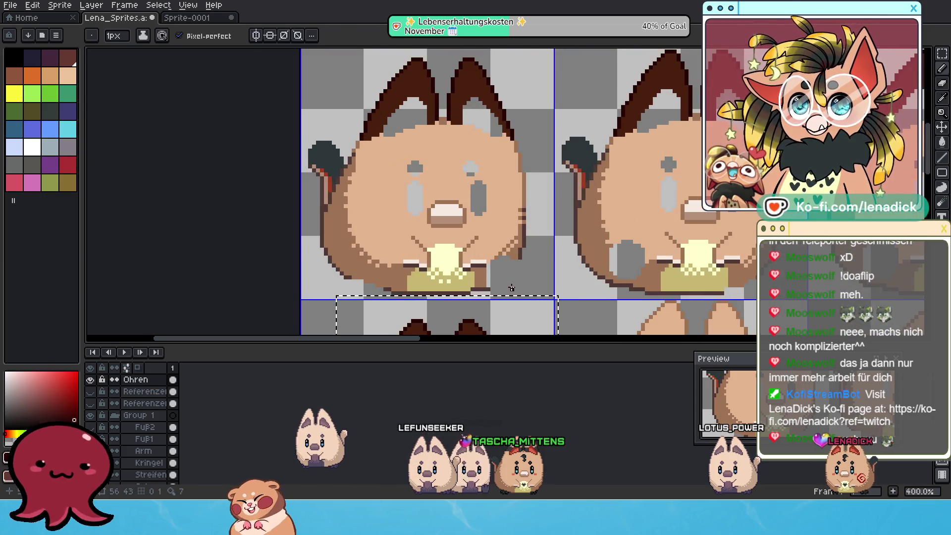
{"action": "left_click_drag", "start_coordinate": [511, 163], "coordinate": [460, 250]}
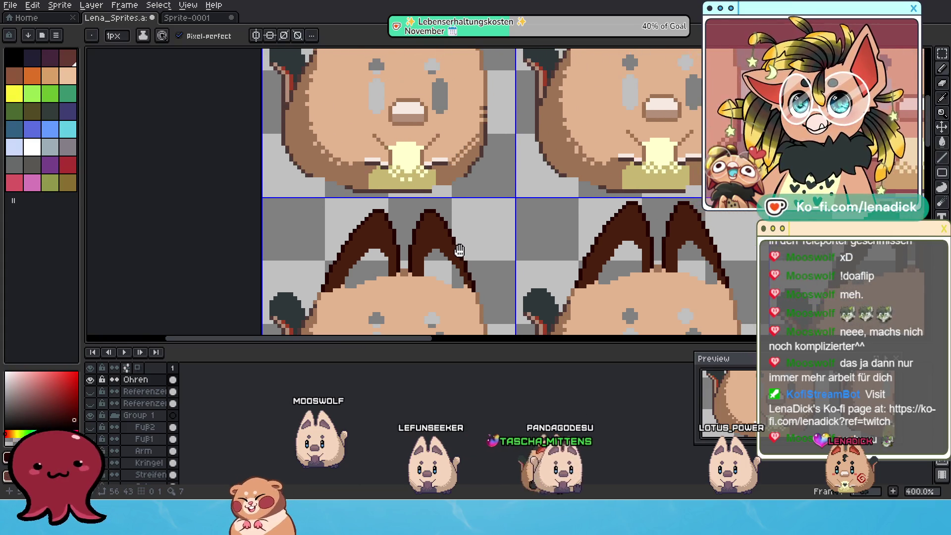
{"action": "scroll", "coordinate": [474, 119], "scroll_direction": "down", "scroll_amount": 1}
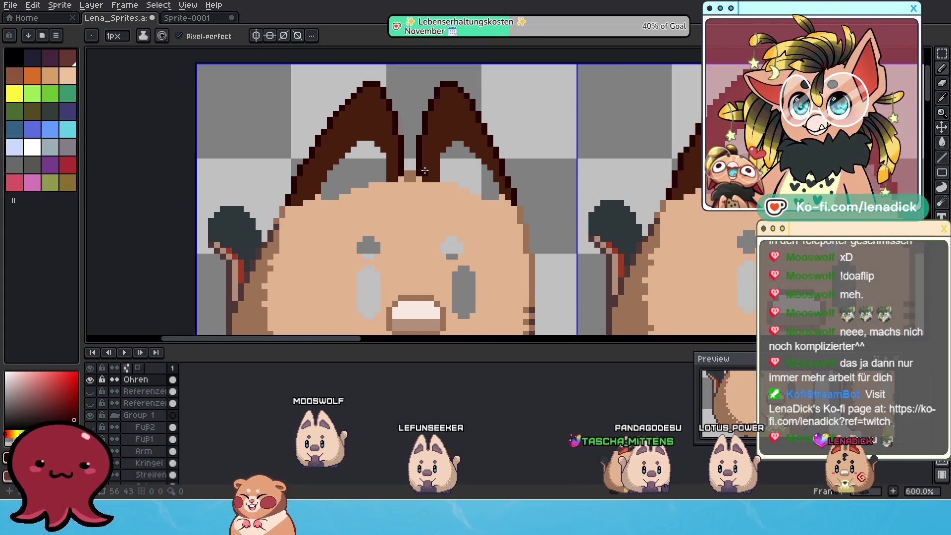
{"action": "scroll", "coordinate": [425, 171], "scroll_direction": "up", "scroll_amount": 3}
{"action": "left_click", "coordinate": [90, 380]}
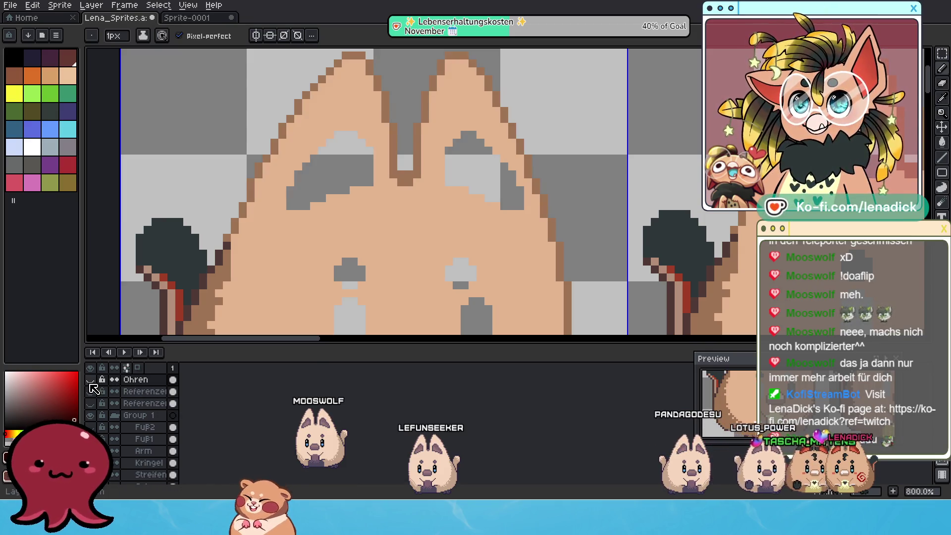
{"action": "left_click", "coordinate": [90, 380]}
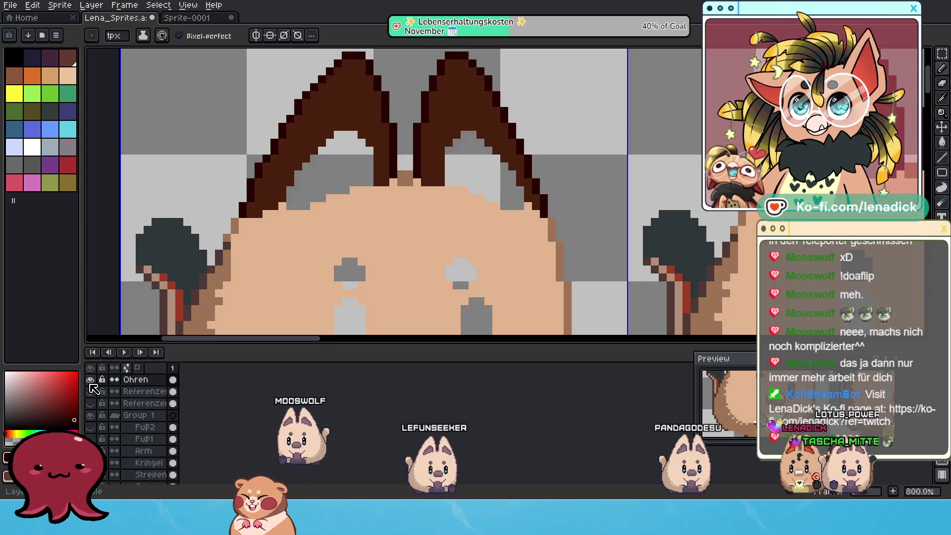
{"action": "scroll", "coordinate": [385, 227], "scroll_direction": "down", "scroll_amount": 1}
{"action": "mouse_move", "coordinate": [384, 228]}
{"action": "left_mouse_down"}
{"action": "mouse_move", "coordinate": [424, 123]}
{"action": "mouse_move", "coordinate": [445, 149]}
{"action": "mouse_move", "coordinate": [562, 212]}
{"action": "mouse_move", "coordinate": [428, 187]}
{"action": "left_mouse_up"}
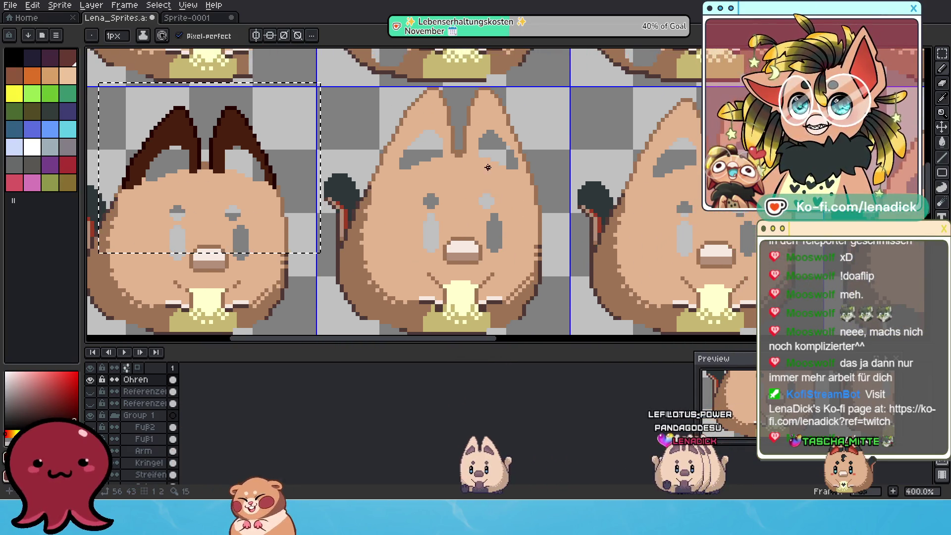
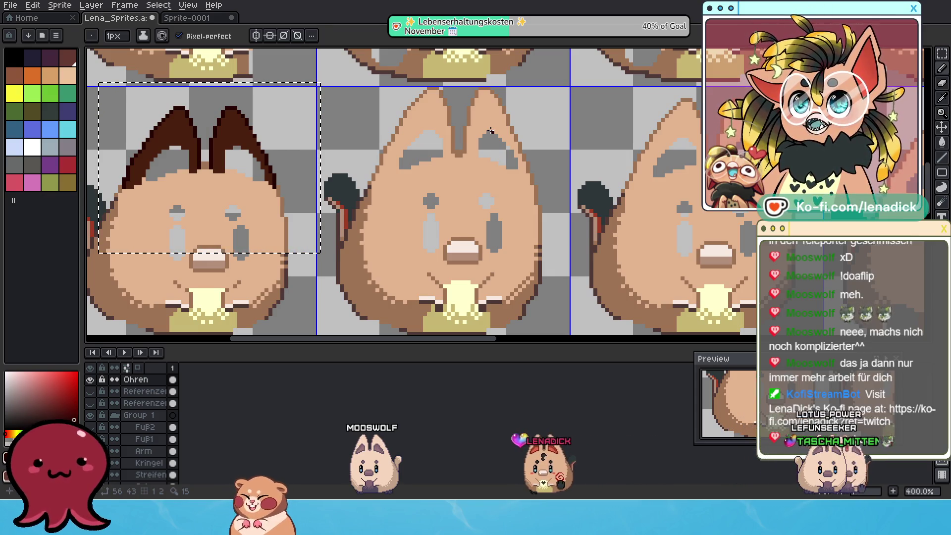
Copy the brown ears and drop them onto the cat in row two, frame one.
{"action": "mouse_move", "coordinate": [374, 200]}
{"action": "left_mouse_down"}
{"action": "mouse_move", "coordinate": [379, 216]}
{"action": "mouse_move", "coordinate": [359, 268]}
{"action": "left_mouse_up"}
{"action": "scroll", "coordinate": [377, 228], "scroll_direction": "down", "scroll_amount": 1}
{"action": "mouse_move", "coordinate": [302, 205]}
{"action": "left_mouse_down"}
{"action": "mouse_move", "coordinate": [489, 187]}
{"action": "mouse_move", "coordinate": [366, 69]}
{"action": "left_mouse_up"}
{"action": "key", "text": "Escape"}
{"action": "scroll", "coordinate": [437, 152], "scroll_direction": "down", "scroll_amount": 1}
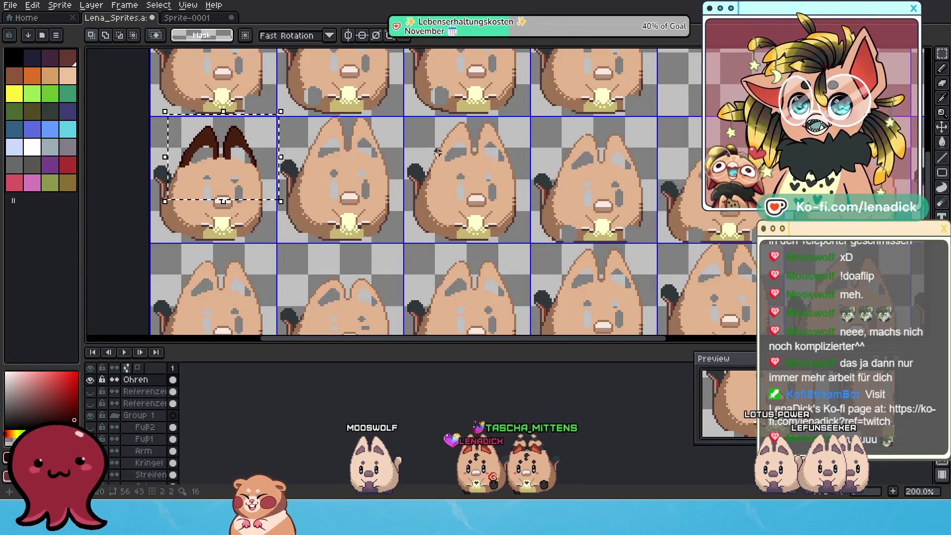
{"action": "left_click_drag", "start_coordinate": [437, 152], "coordinate": [405, 177]}
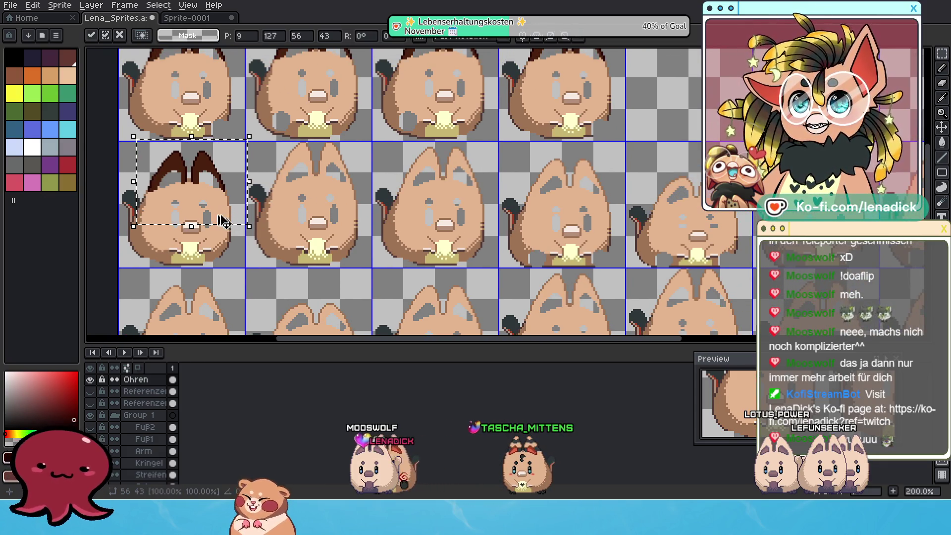
{"action": "mouse_move", "coordinate": [214, 165]}
{"action": "left_mouse_down"}
{"action": "mouse_move", "coordinate": [606, 168]}
{"action": "mouse_move", "coordinate": [573, 153]}
{"action": "mouse_move", "coordinate": [573, 168]}
{"action": "mouse_move", "coordinate": [297, 132]}
{"action": "mouse_move", "coordinate": [304, 139]}
{"action": "left_mouse_up"}
{"action": "scroll", "coordinate": [594, 169], "scroll_direction": "up", "scroll_amount": 4}
{"action": "scroll", "coordinate": [544, 164], "scroll_direction": "down", "scroll_amount": 2}
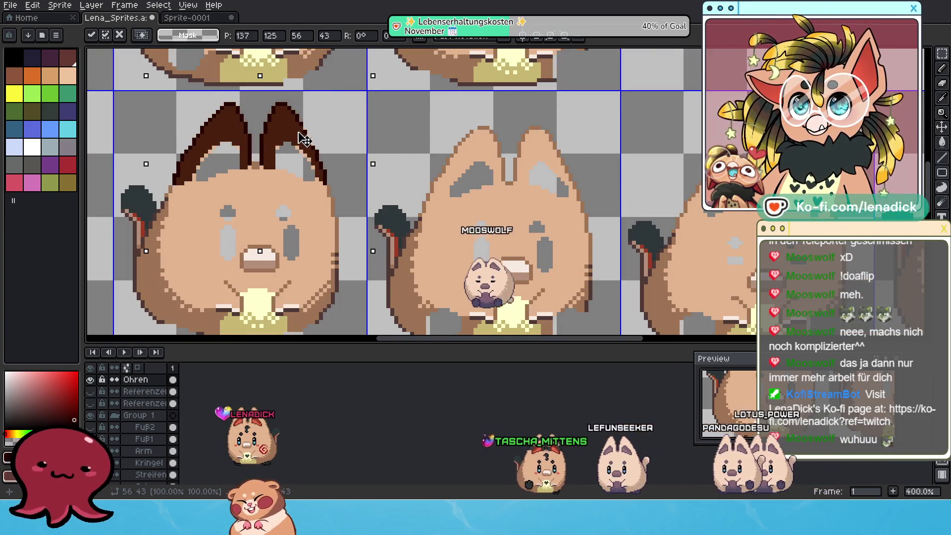
{"action": "scroll", "coordinate": [304, 140], "scroll_direction": "down", "scroll_amount": 2}
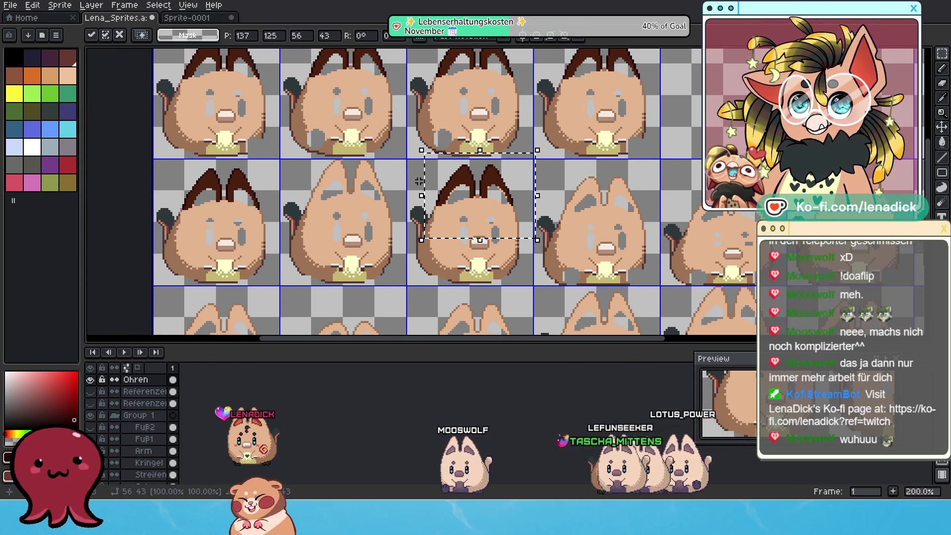
{"action": "left_click_drag", "start_coordinate": [418, 190], "coordinate": [161, 191]}
{"action": "key", "text": "Return"}
{"action": "scroll", "coordinate": [351, 213], "scroll_direction": "up", "scroll_amount": 2}
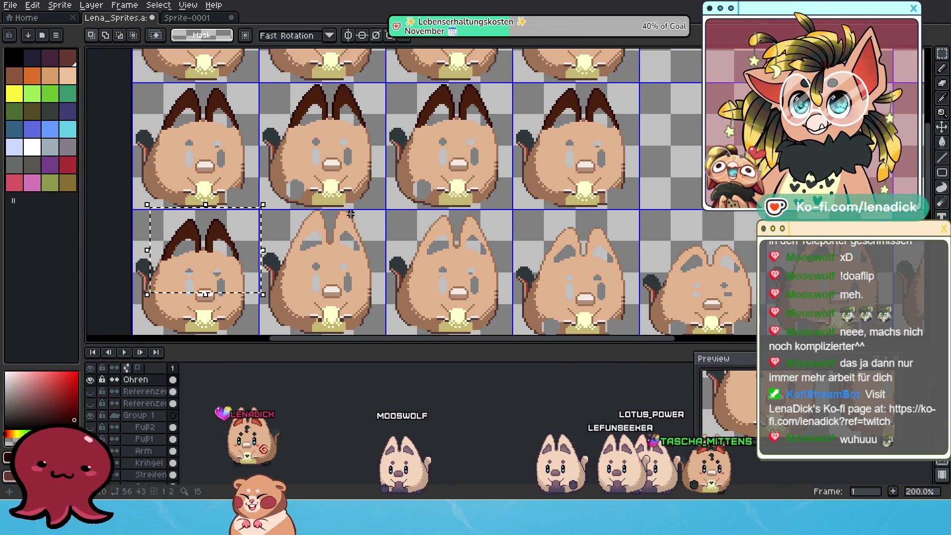
Copy the finished ears onto row two, frame two, nudging them one pixel right.
{"action": "left_click_drag", "start_coordinate": [488, 144], "coordinate": [510, 156]}
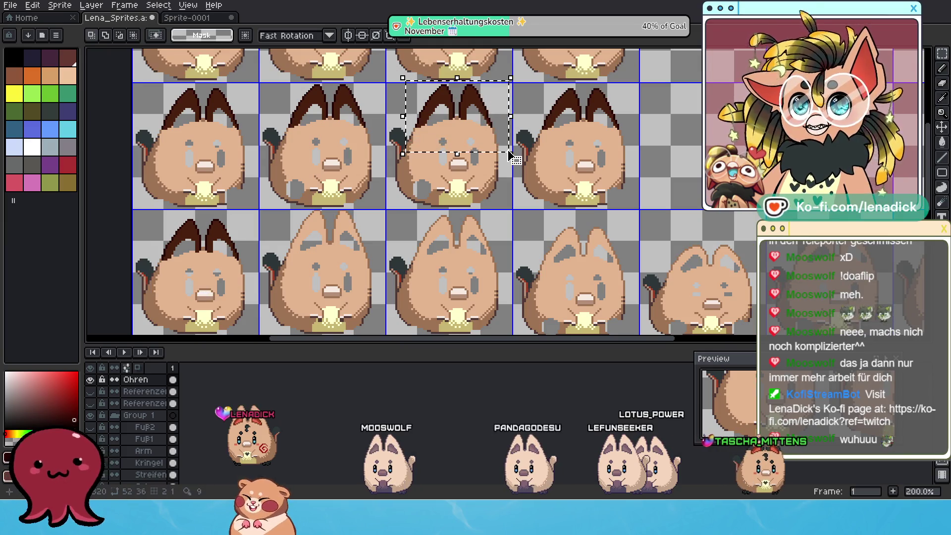
{"action": "key", "text": "ctrl+c"}
{"action": "key", "text": "ctrl+v"}
{"action": "left_click_drag", "start_coordinate": [480, 106], "coordinate": [354, 231]}
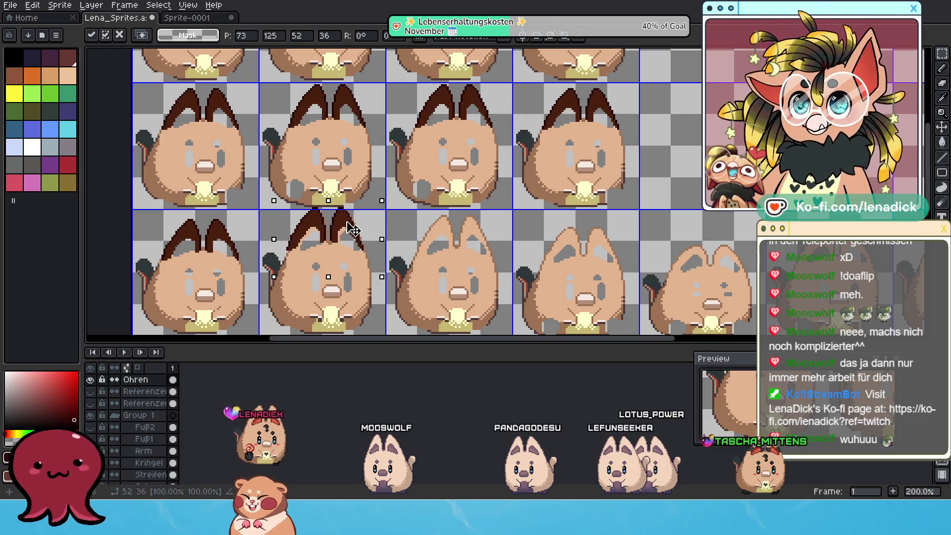
{"action": "scroll", "coordinate": [346, 231], "scroll_direction": "up", "scroll_amount": 4}
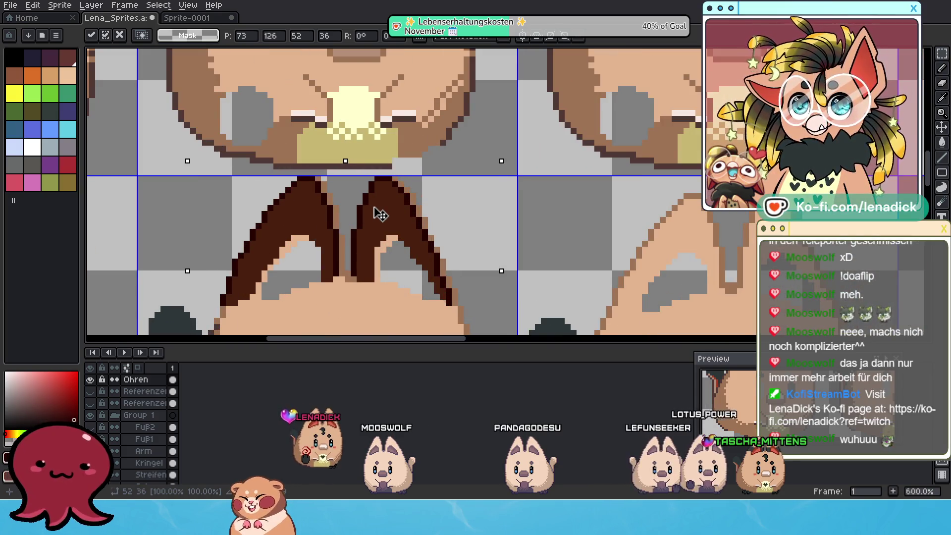
{"action": "left_click_drag", "start_coordinate": [380, 214], "coordinate": [384, 215]}
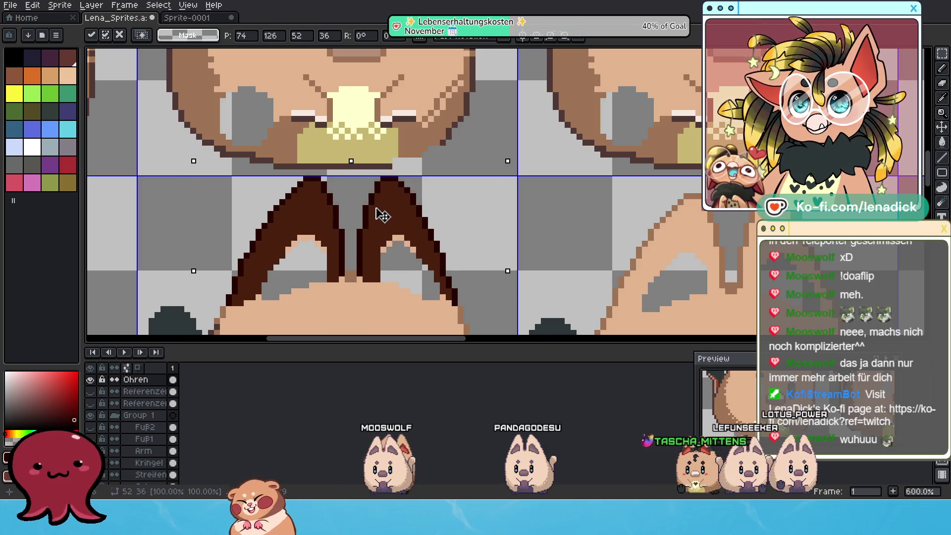
{"action": "scroll", "coordinate": [381, 216], "scroll_direction": "down", "scroll_amount": 3}
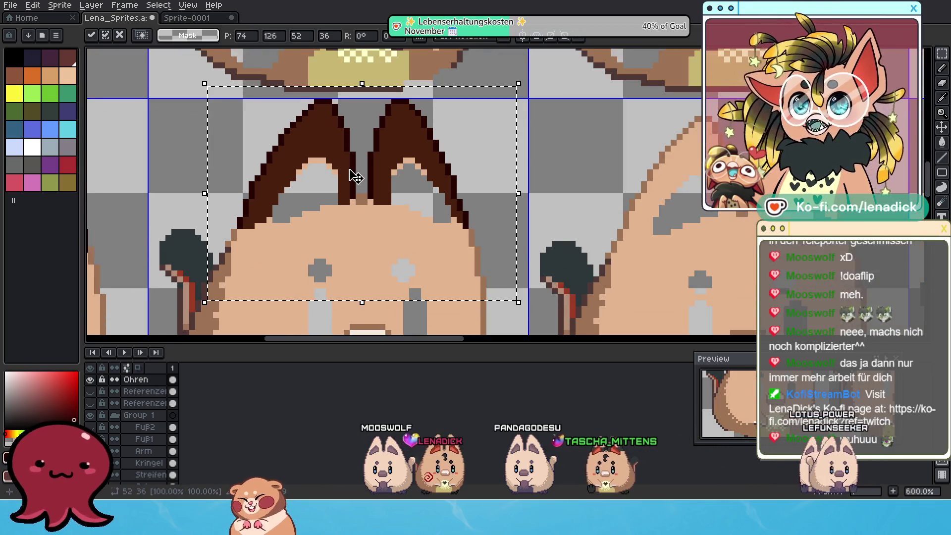
Check the ear fit by toggling the Ohren layer, then stretch the ears one pixel taller.
{"action": "left_click", "coordinate": [90, 379]}
{"action": "left_click", "coordinate": [90, 380]}
{"action": "left_click", "coordinate": [91, 380]}
{"action": "left_click", "coordinate": [91, 380]}
{"action": "left_click", "coordinate": [90, 380]}
{"action": "left_click", "coordinate": [90, 380]}
{"action": "left_click", "coordinate": [90, 380]}
{"action": "left_click", "coordinate": [91, 379]}
{"action": "left_click", "coordinate": [91, 380]}
{"action": "left_click", "coordinate": [91, 380]}
{"action": "left_click", "coordinate": [90, 380]}
{"action": "left_click", "coordinate": [91, 379]}
{"action": "scroll", "coordinate": [297, 275], "scroll_direction": "down", "scroll_amount": 2}
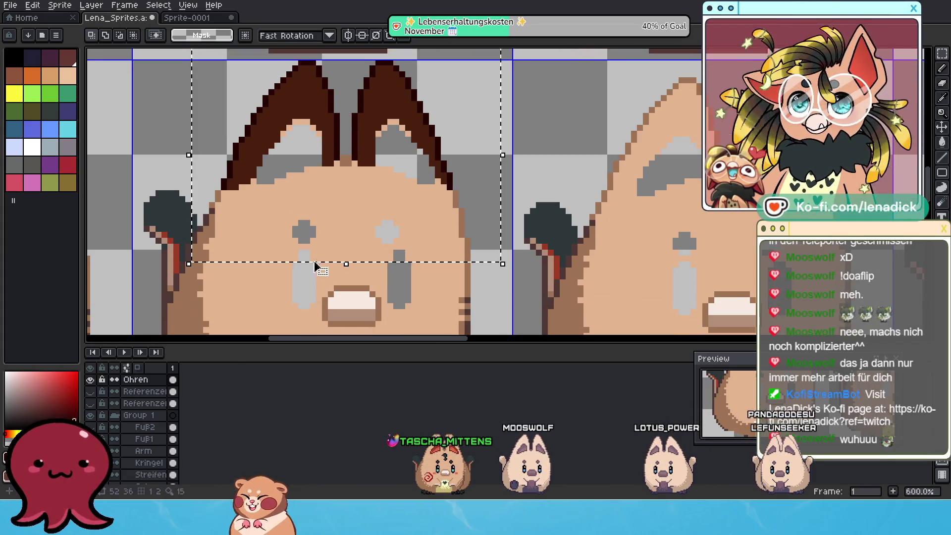
{"action": "left_click_drag", "start_coordinate": [345, 263], "coordinate": [344, 269]}
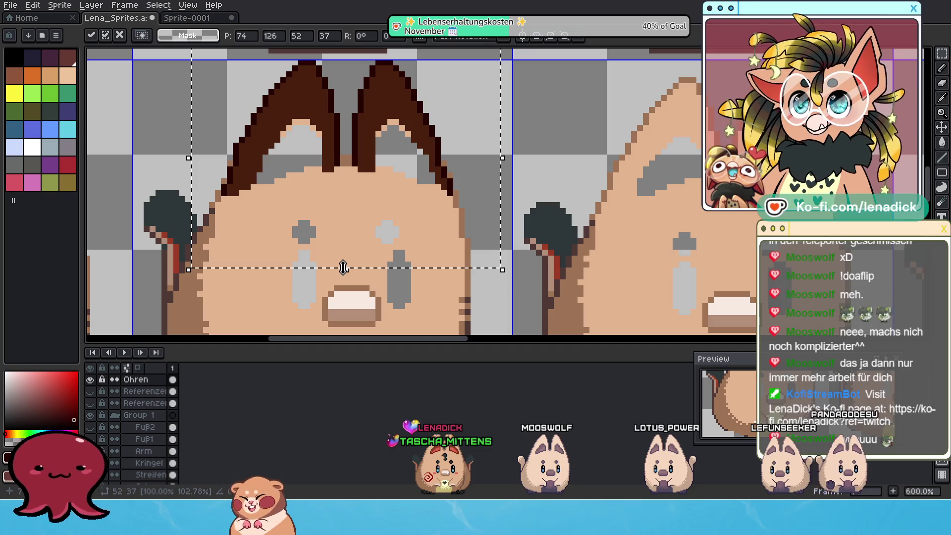
Compare the taller ears against the bare head and undo the stretch.
{"action": "left_click_drag", "start_coordinate": [312, 122], "coordinate": [284, 192]}
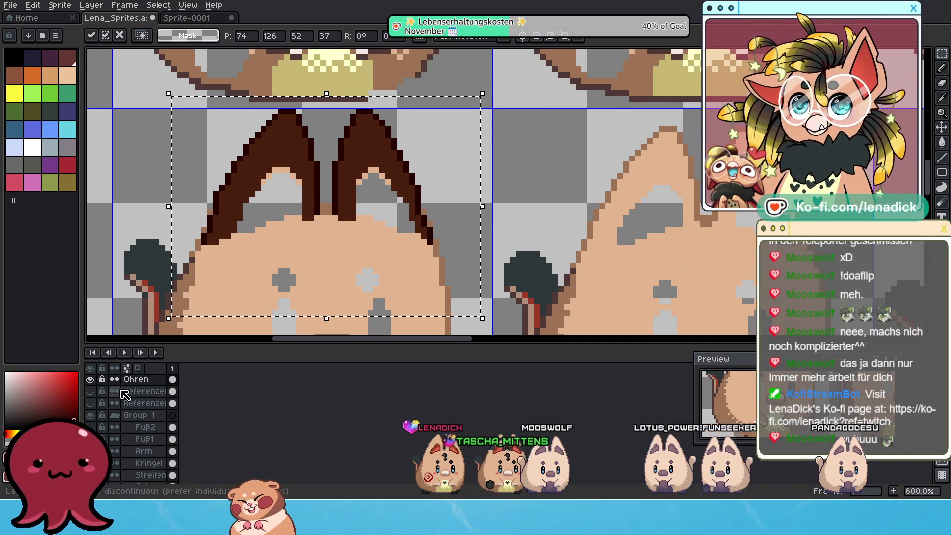
{"action": "left_click", "coordinate": [90, 379]}
{"action": "left_click", "coordinate": [90, 380]}
{"action": "left_click", "coordinate": [90, 379]}
{"action": "left_click", "coordinate": [89, 379]}
{"action": "left_click", "coordinate": [90, 379]}
{"action": "left_click", "coordinate": [90, 380]}
{"action": "key", "text": "ctrl+z"}
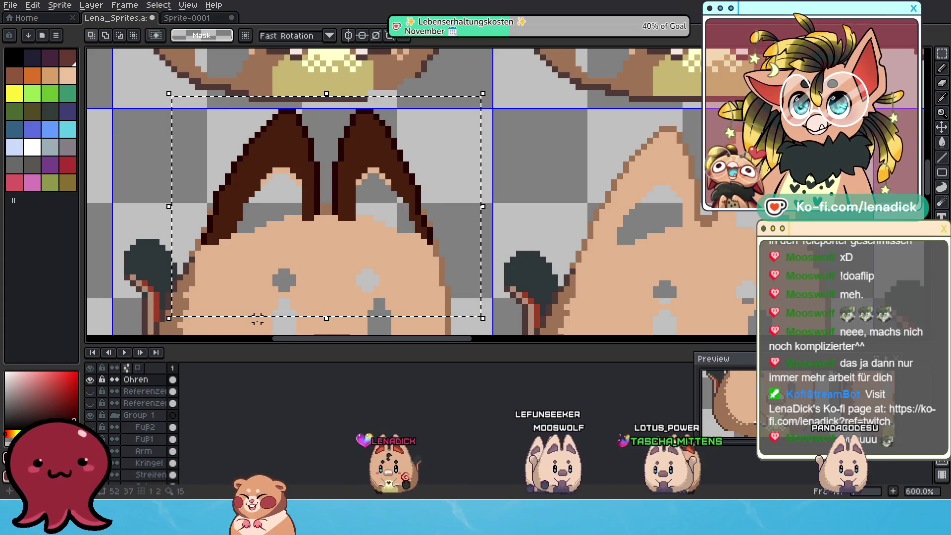
Switch to the Pencil and pick up the ears' dark brown colour.
{"action": "scroll", "coordinate": [277, 230], "scroll_direction": "up", "scroll_amount": 1}
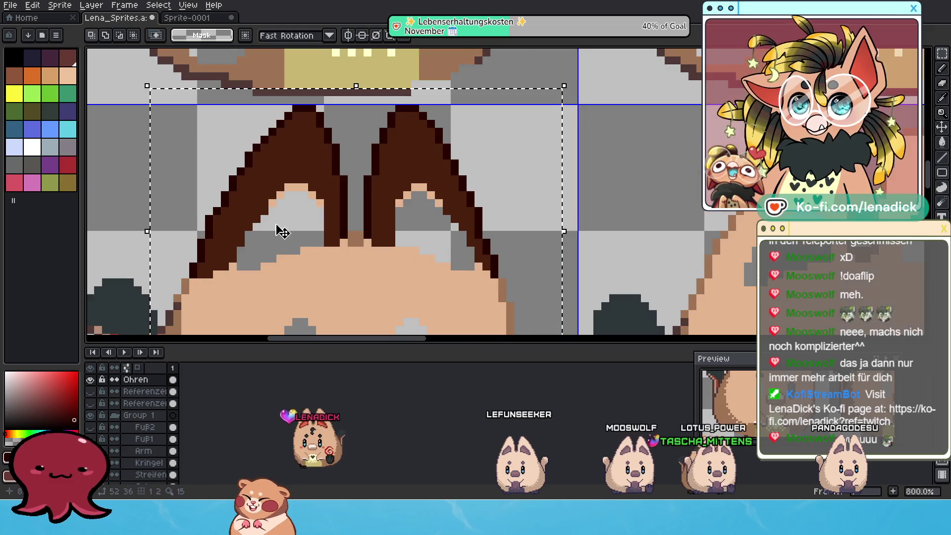
{"action": "left_click", "coordinate": [941, 69]}
{"action": "left_click", "coordinate": [308, 195], "text": "alt"}
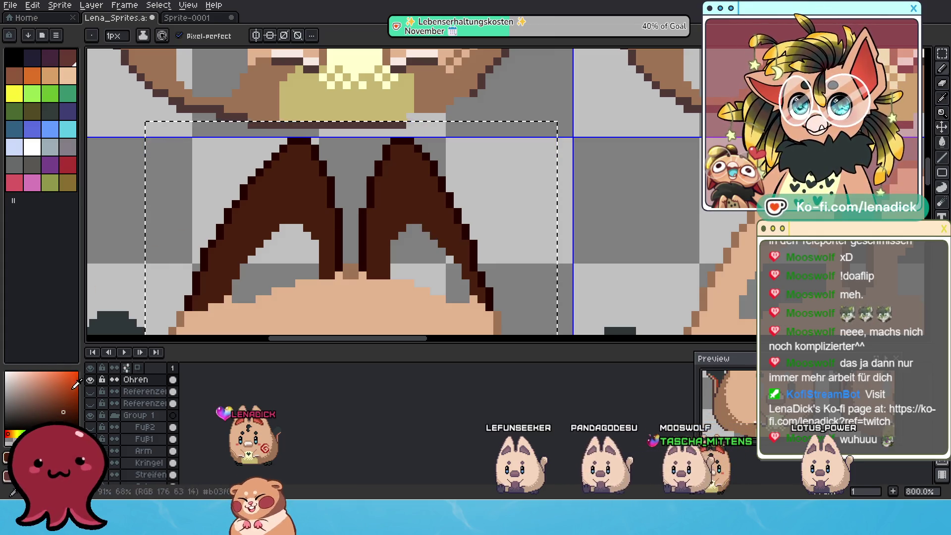
{"action": "left_click", "coordinate": [93, 381]}
Compare the ears with the bare head, then switch to the eraser for stray pixels.
{"action": "left_click", "coordinate": [94, 381]}
{"action": "left_click", "coordinate": [94, 382]}
{"action": "left_click", "coordinate": [94, 382]}
{"action": "left_click", "coordinate": [93, 382]}
{"action": "left_click", "coordinate": [94, 382]}
{"action": "left_click", "coordinate": [94, 382]}
{"action": "left_click", "coordinate": [94, 381]}
{"action": "left_click", "coordinate": [93, 382]}
{"action": "left_click", "coordinate": [93, 382]}
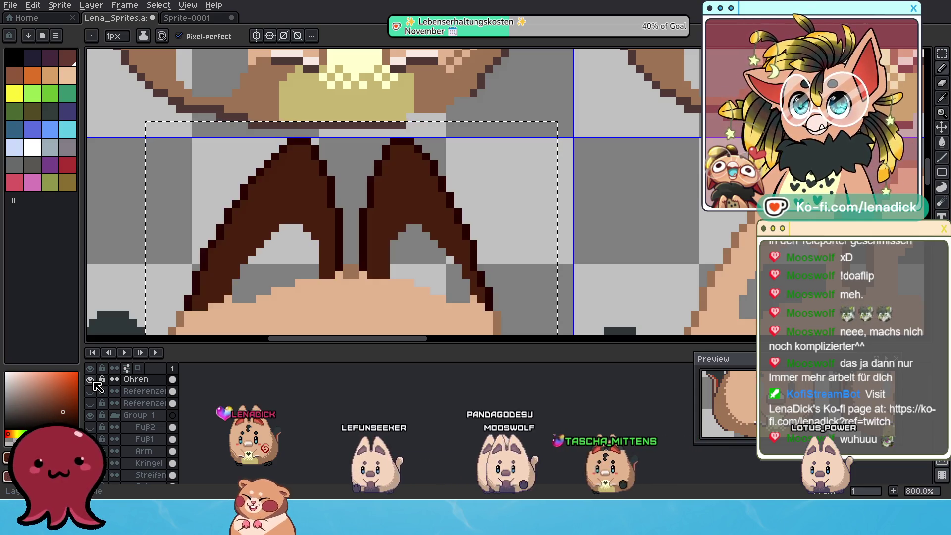
{"action": "left_click", "coordinate": [94, 382]}
{"action": "left_click", "coordinate": [93, 382]}
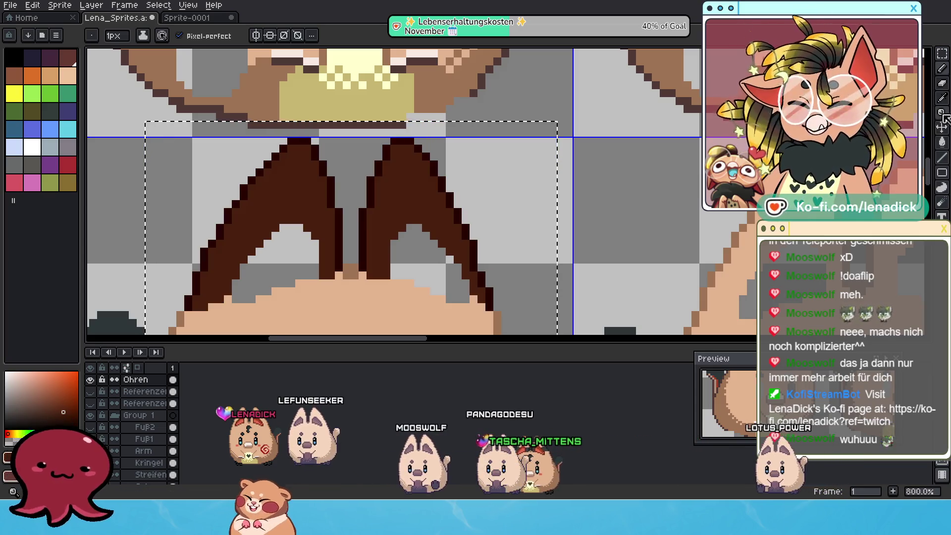
{"action": "left_click", "coordinate": [948, 88]}
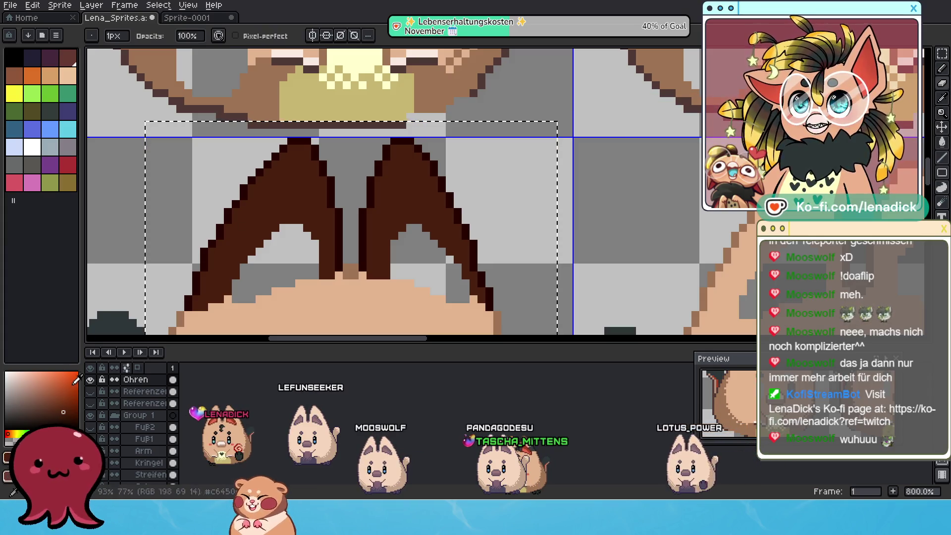
Repeatedly toggle the Ohren layer's visibility to inspect the ear outline against the head.
{"action": "left_click", "coordinate": [91, 381]}
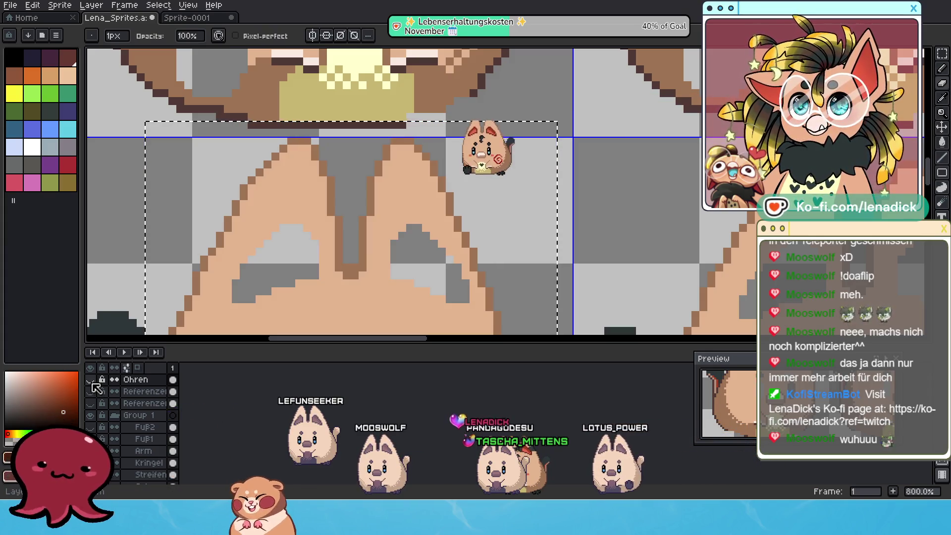
{"action": "left_click", "coordinate": [92, 382]}
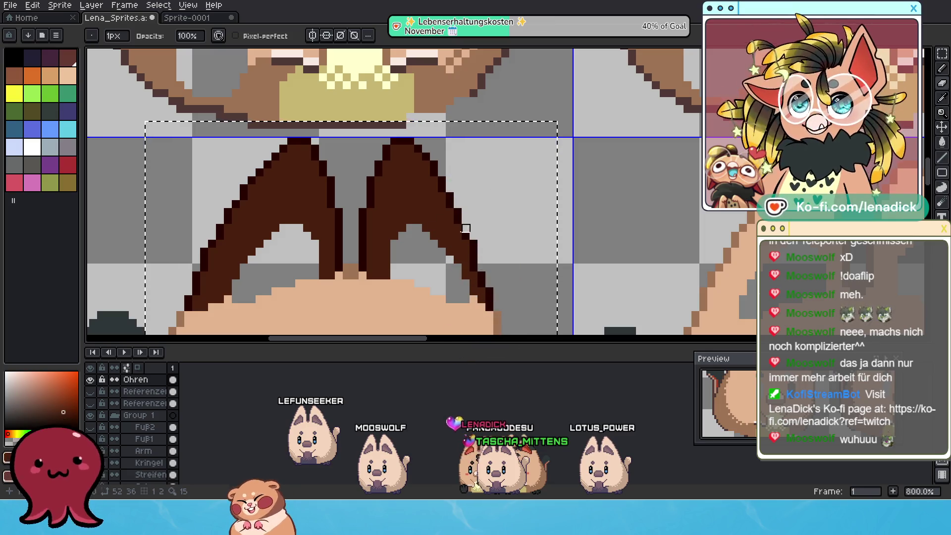
{"action": "left_click", "coordinate": [91, 380]}
{"action": "left_click", "coordinate": [91, 380]}
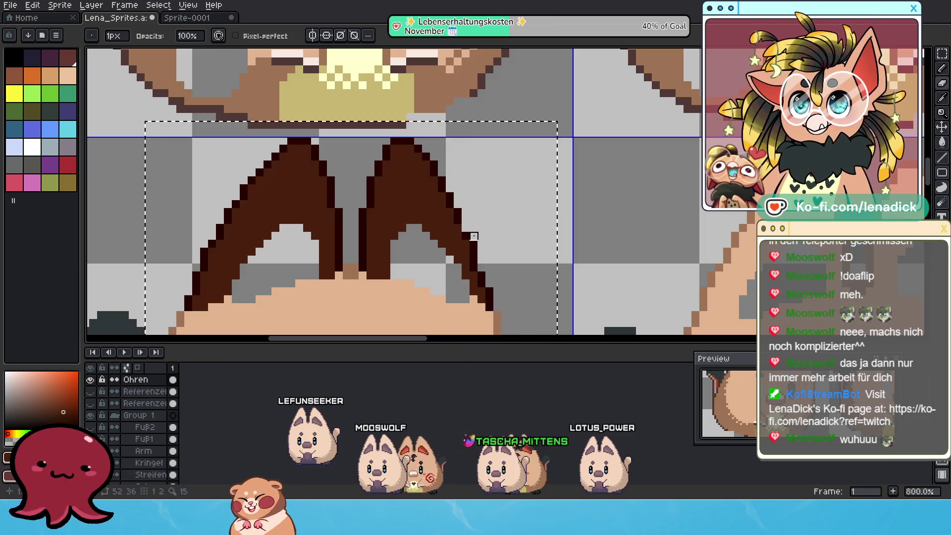
{"action": "left_click", "coordinate": [90, 381]}
{"action": "left_click", "coordinate": [89, 380]}
{"action": "left_click", "coordinate": [90, 380]}
{"action": "left_click", "coordinate": [89, 380]}
{"action": "left_click", "coordinate": [90, 380]}
{"action": "left_click", "coordinate": [90, 380]}
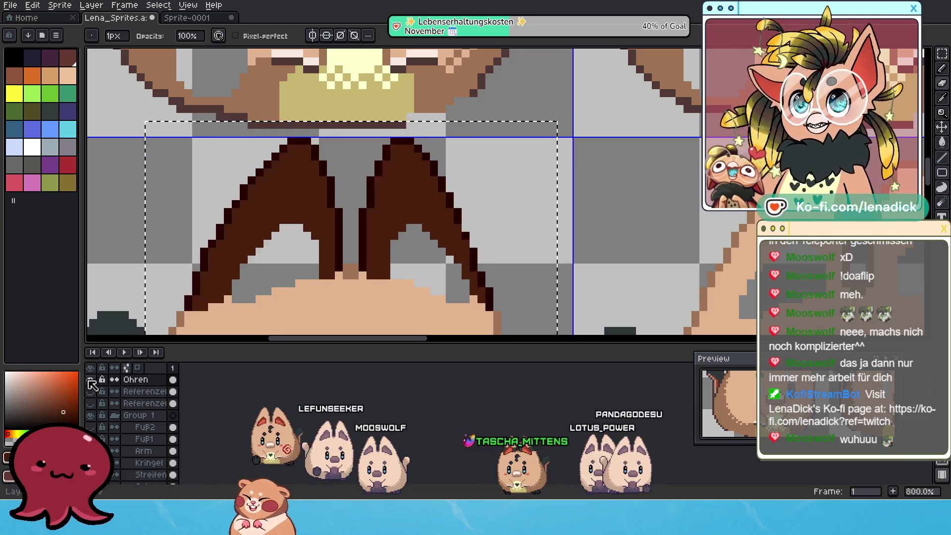
{"action": "left_click", "coordinate": [90, 380]}
{"action": "left_click", "coordinate": [90, 380]}
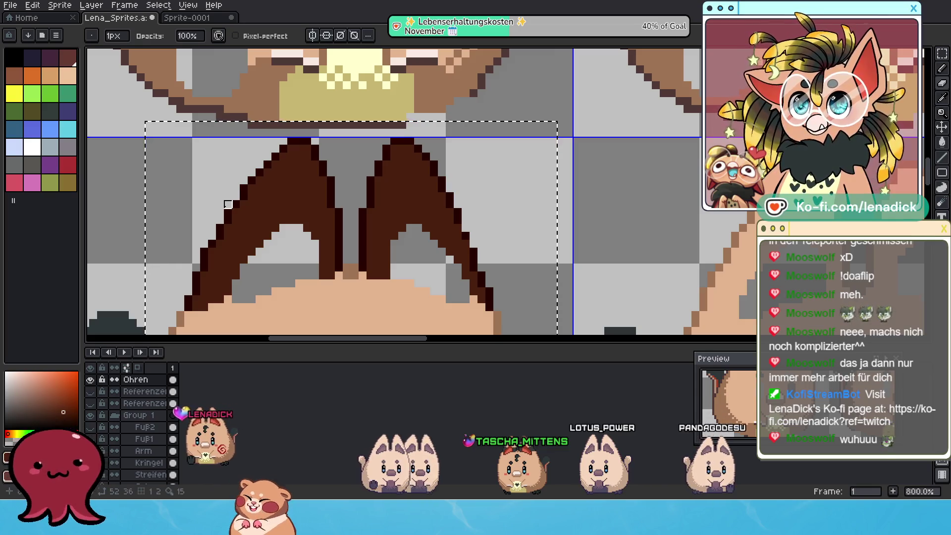
{"action": "left_click", "coordinate": [90, 380]}
{"action": "left_click", "coordinate": [90, 380]}
{"action": "left_click", "coordinate": [90, 380]}
{"action": "left_click", "coordinate": [90, 381]}
{"action": "left_click", "coordinate": [91, 380]}
{"action": "left_click", "coordinate": [90, 379]}
{"action": "left_click", "coordinate": [90, 380]}
{"action": "left_click", "coordinate": [90, 380]}
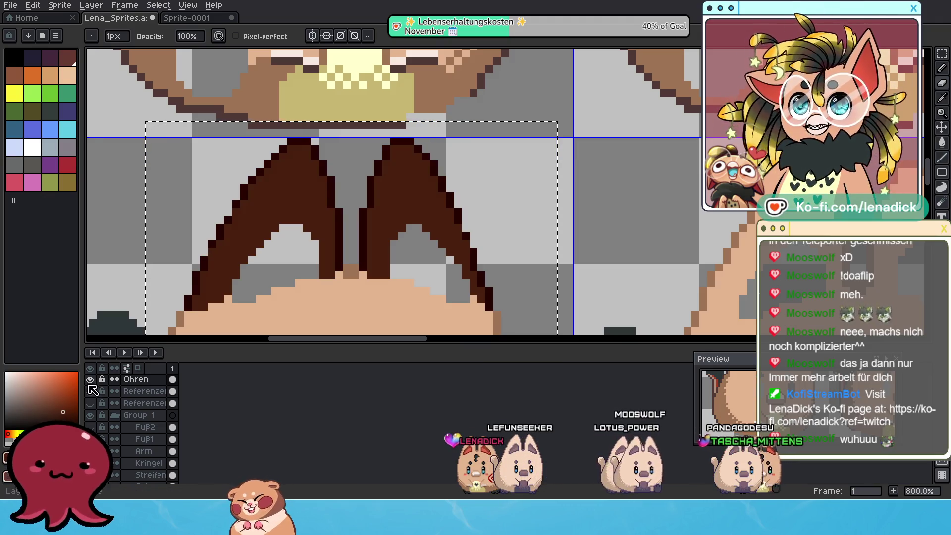
{"action": "left_click", "coordinate": [90, 380]}
{"action": "left_click", "coordinate": [90, 379]}
{"action": "left_click", "coordinate": [90, 379]}
{"action": "left_click", "coordinate": [90, 380]}
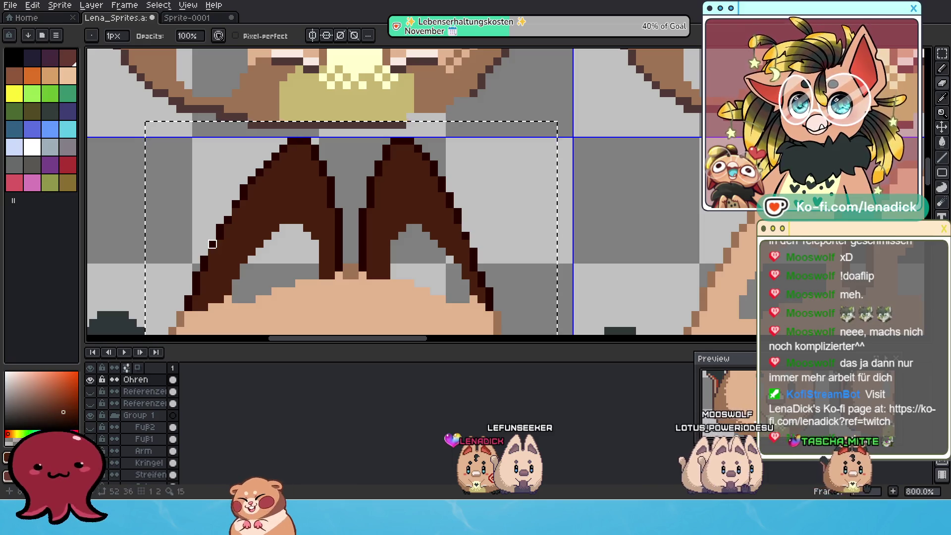
{"action": "left_click", "coordinate": [90, 380]}
{"action": "left_click", "coordinate": [91, 379]}
{"action": "left_click", "coordinate": [90, 379]}
{"action": "left_click", "coordinate": [90, 380]}
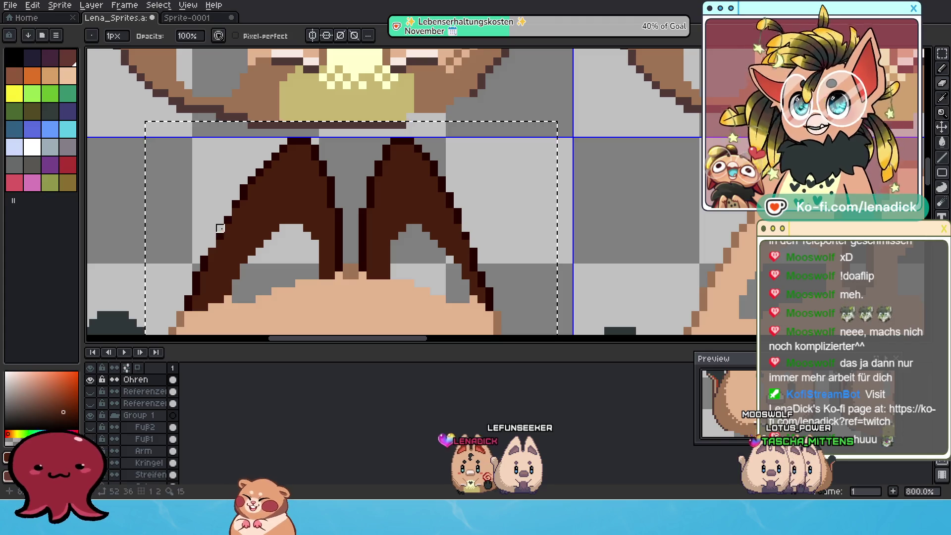
{"action": "left_click", "coordinate": [91, 380]}
{"action": "left_click", "coordinate": [91, 380]}
{"action": "left_click", "coordinate": [90, 380]}
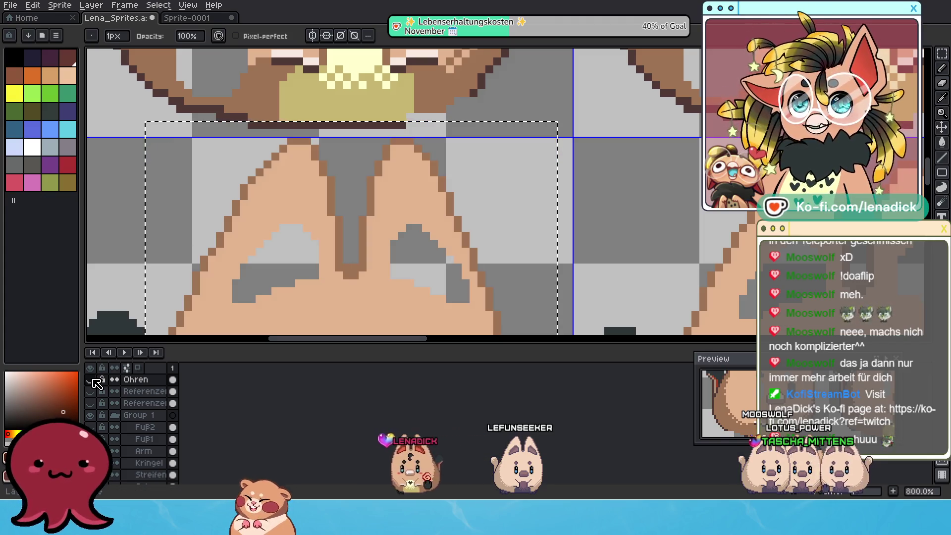
{"action": "left_click", "coordinate": [90, 380]}
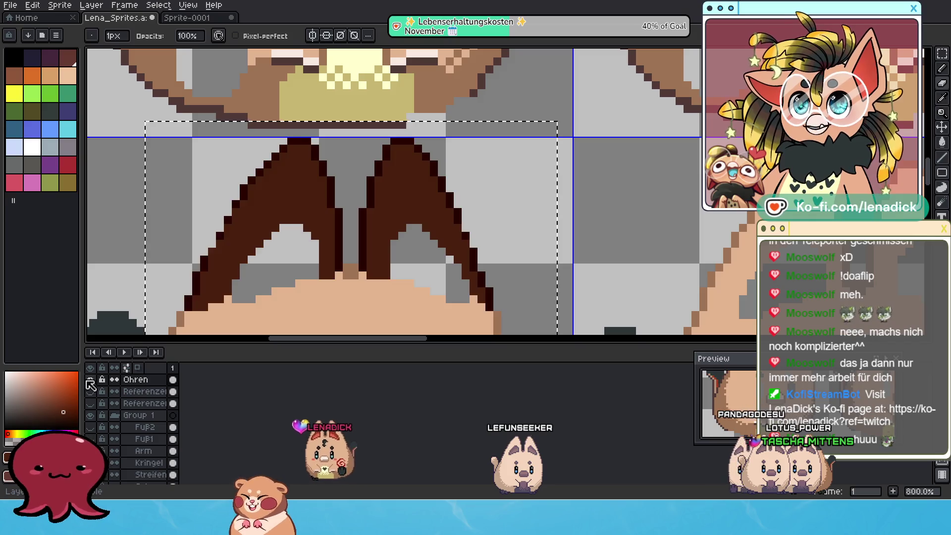
Add a dark outline pixel to the left ear after rechecking the fit.
{"action": "left_click", "coordinate": [943, 81]}
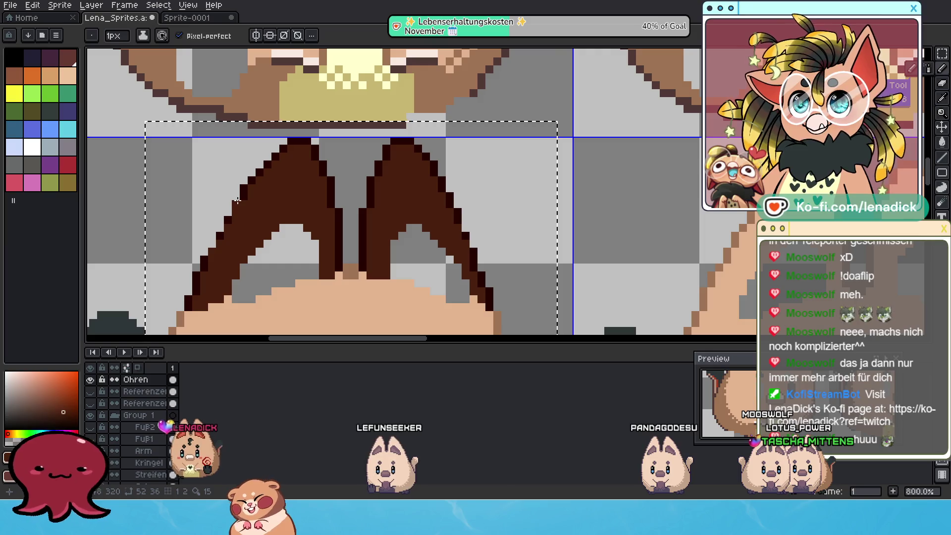
{"action": "left_click", "coordinate": [92, 379]}
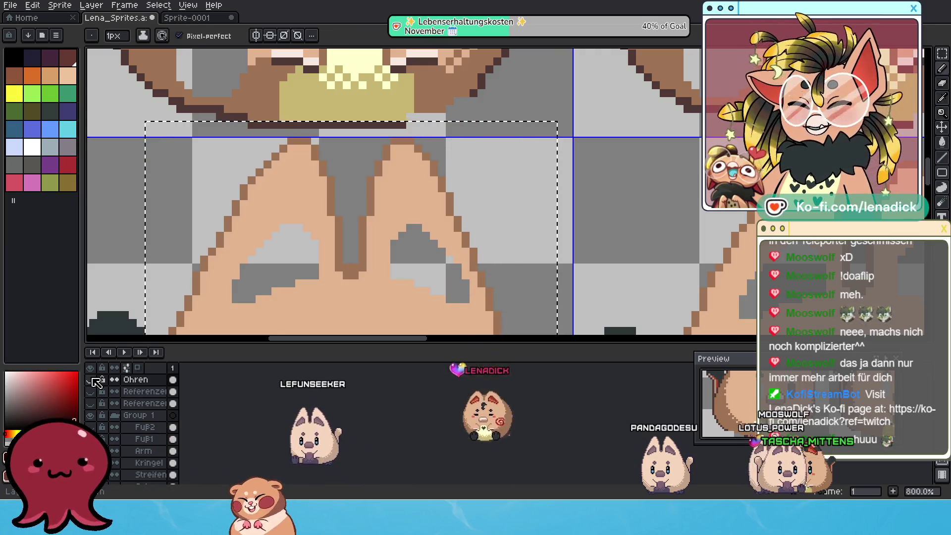
{"action": "left_click", "coordinate": [90, 380]}
{"action": "left_click", "coordinate": [90, 380]}
{"action": "left_click", "coordinate": [91, 379]}
{"action": "left_click", "coordinate": [90, 380]}
{"action": "left_click", "coordinate": [90, 379]}
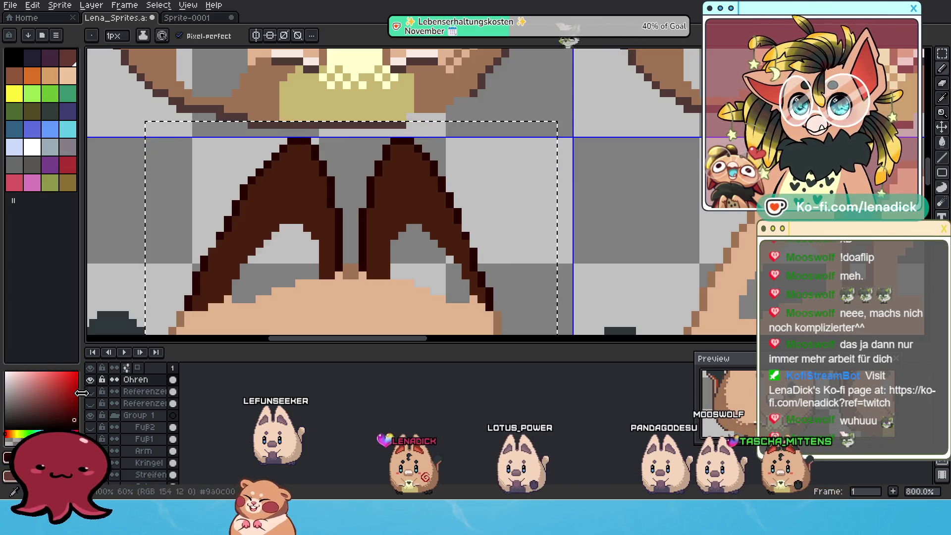
{"action": "left_click", "coordinate": [90, 380]}
{"action": "left_click", "coordinate": [90, 379]}
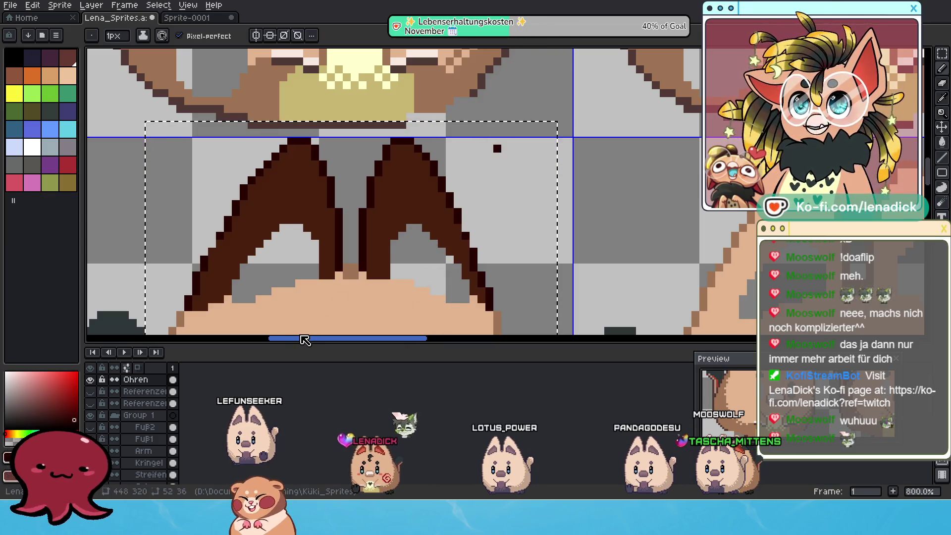
{"action": "left_click", "coordinate": [90, 381]}
{"action": "left_click", "coordinate": [90, 382]}
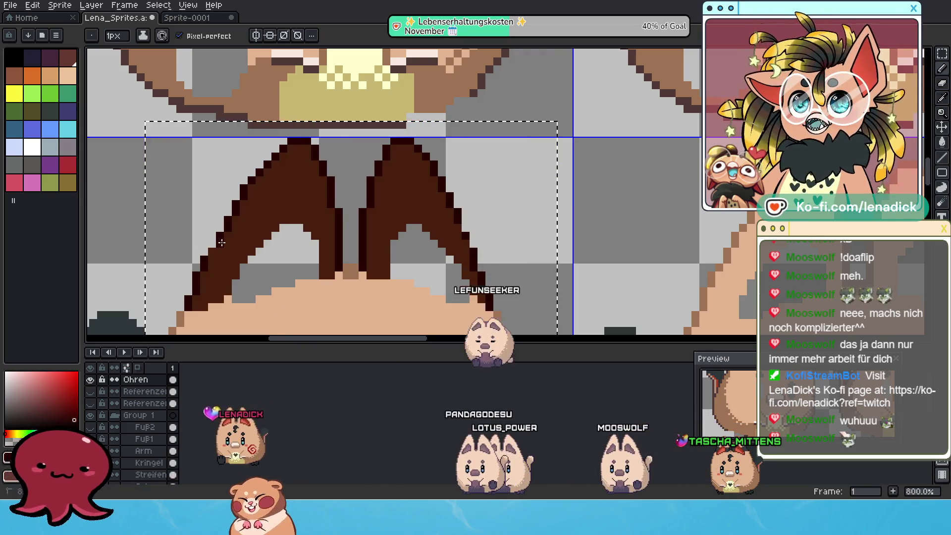
{"action": "left_click", "coordinate": [216, 268]}
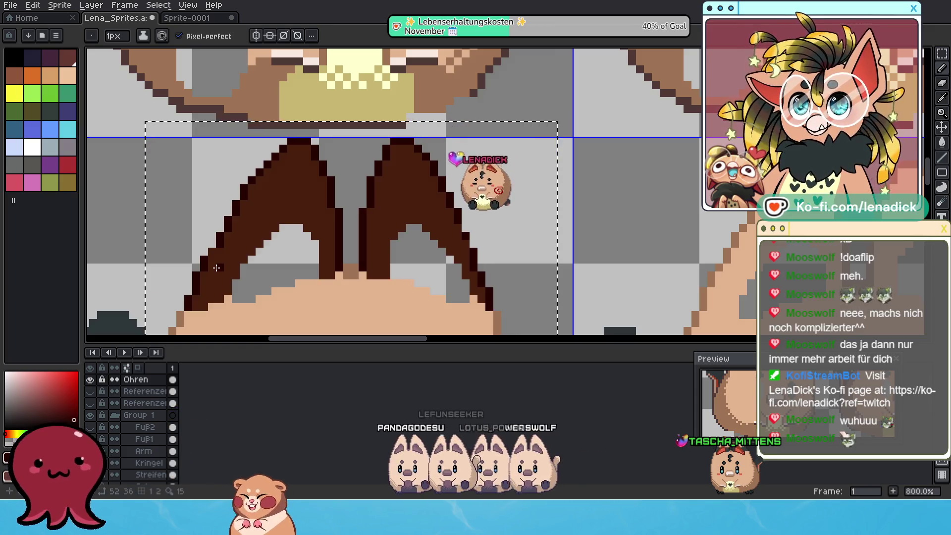
Recheck the edited ears, then copy them into the next frame to the right.
{"action": "left_click", "coordinate": [90, 381]}
{"action": "left_click", "coordinate": [90, 380]}
{"action": "left_click", "coordinate": [90, 380]}
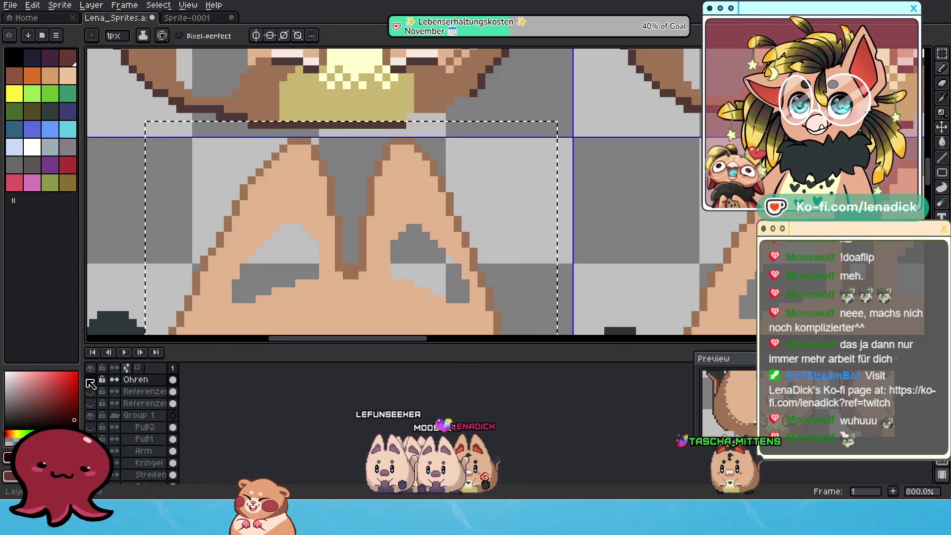
{"action": "left_click", "coordinate": [90, 382]}
{"action": "scroll", "coordinate": [405, 202], "scroll_direction": "down", "scroll_amount": 6}
{"action": "left_click_drag", "start_coordinate": [405, 201], "coordinate": [383, 119]}
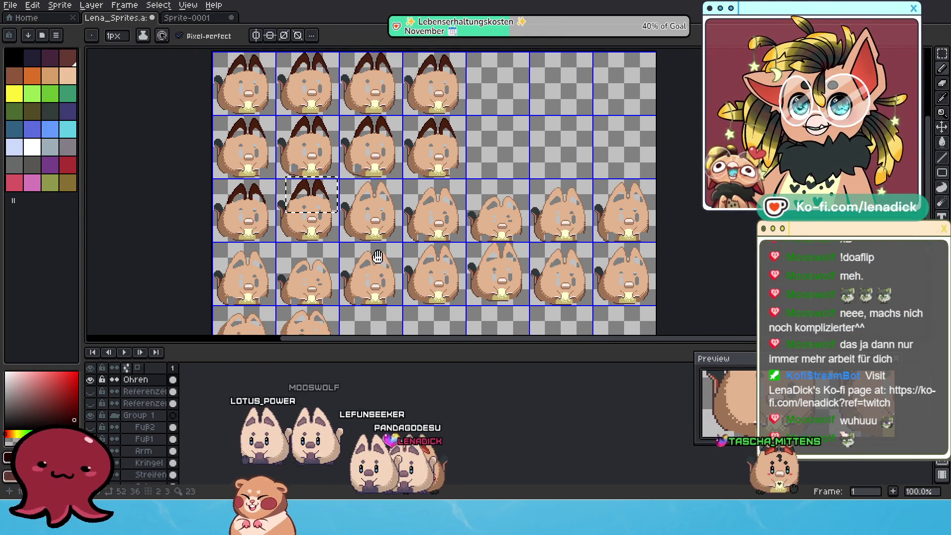
{"action": "scroll", "coordinate": [347, 237], "scroll_direction": "up", "scroll_amount": 2}
{"action": "scroll", "coordinate": [348, 237], "scroll_direction": "down", "scroll_amount": 1}
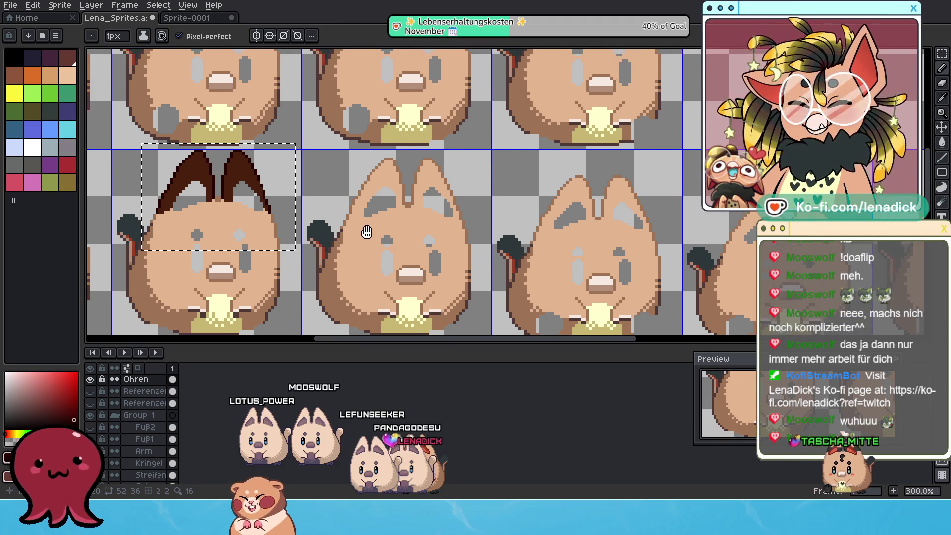
{"action": "scroll", "coordinate": [363, 222], "scroll_direction": "up", "scroll_amount": 1}
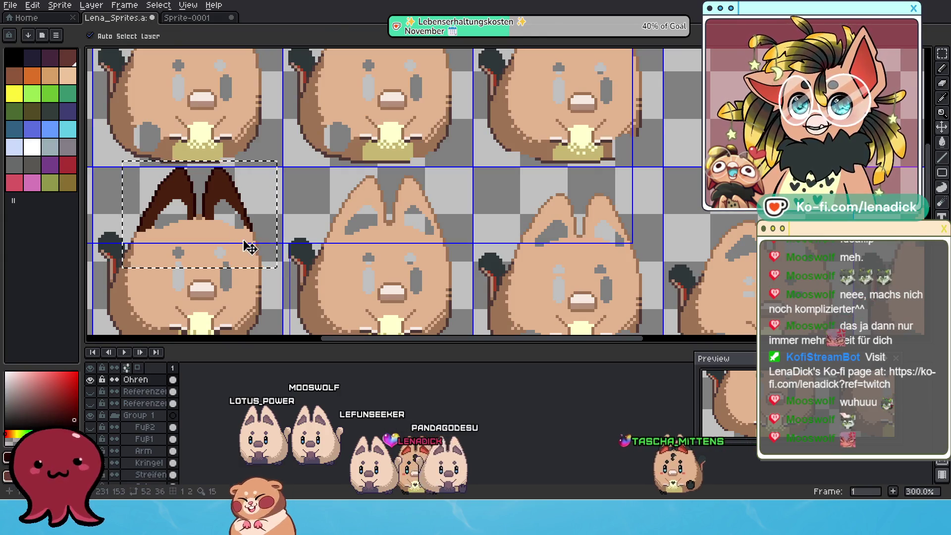
{"action": "mouse_move", "coordinate": [272, 187]}
{"action": "left_mouse_down"}
{"action": "mouse_move", "coordinate": [395, 183]}
{"action": "mouse_move", "coordinate": [421, 194]}
{"action": "left_mouse_up"}
Shrink the copied ears slightly to 52×34 and commit them on the second frame's head.
{"action": "scroll", "coordinate": [402, 229], "scroll_direction": "up", "scroll_amount": 3}
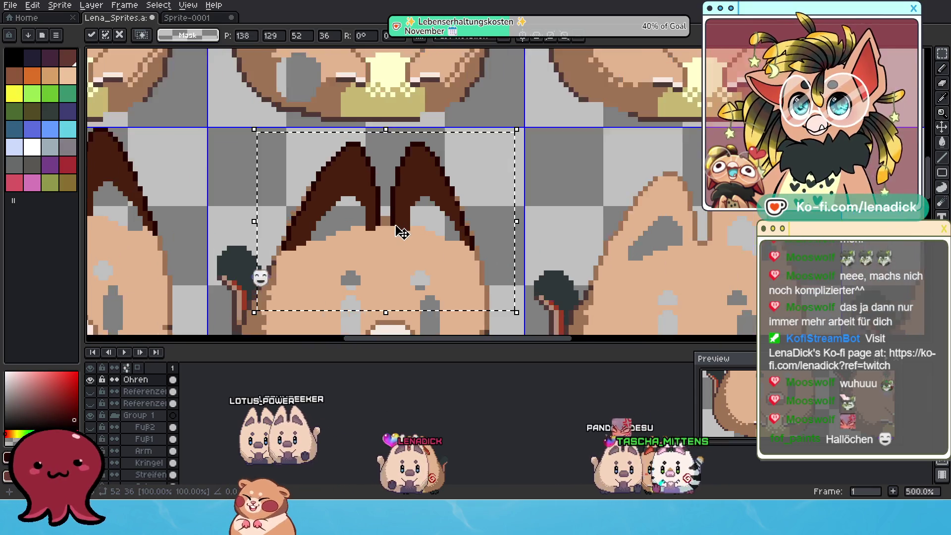
{"action": "left_click_drag", "start_coordinate": [383, 329], "coordinate": [388, 327]}
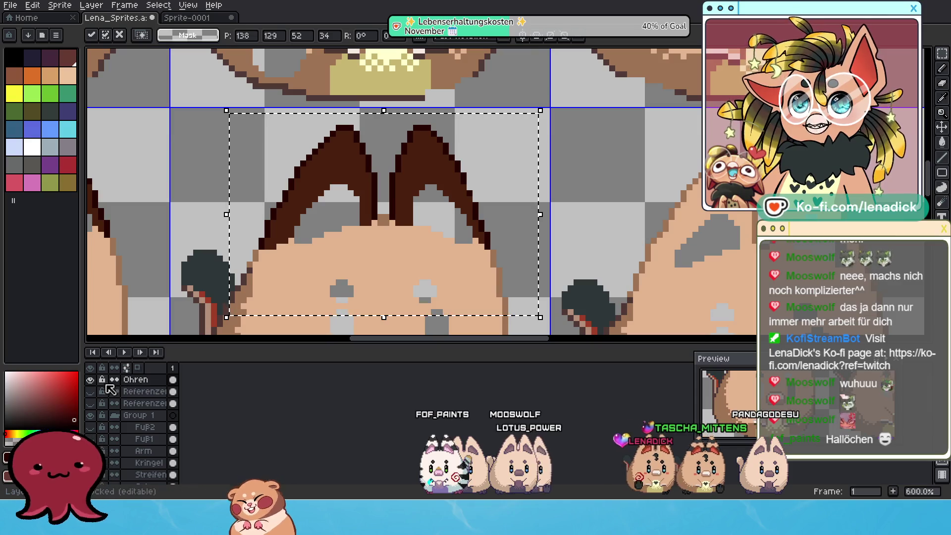
{"action": "left_click", "coordinate": [91, 381]}
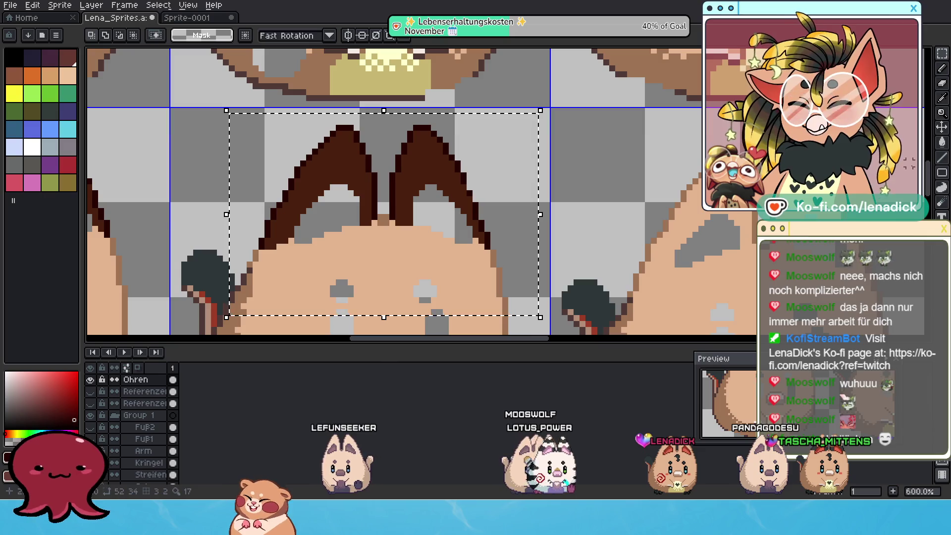
{"action": "left_click", "coordinate": [943, 86]}
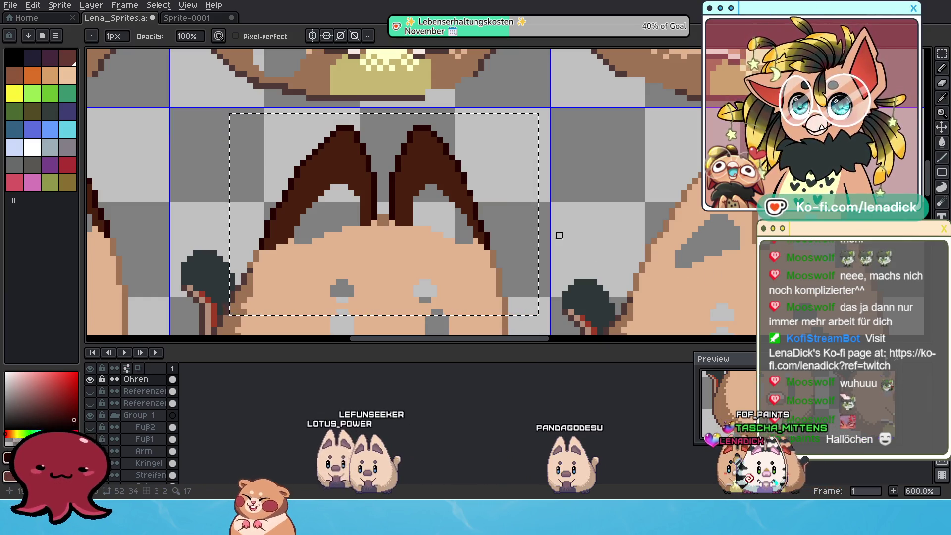
{"action": "scroll", "coordinate": [356, 152], "scroll_direction": "up", "scroll_amount": 1}
Flick the Ohren layer off and on twice to compare the copied ears with the head.
{"action": "left_click", "coordinate": [91, 379]}
{"action": "left_click", "coordinate": [90, 379]}
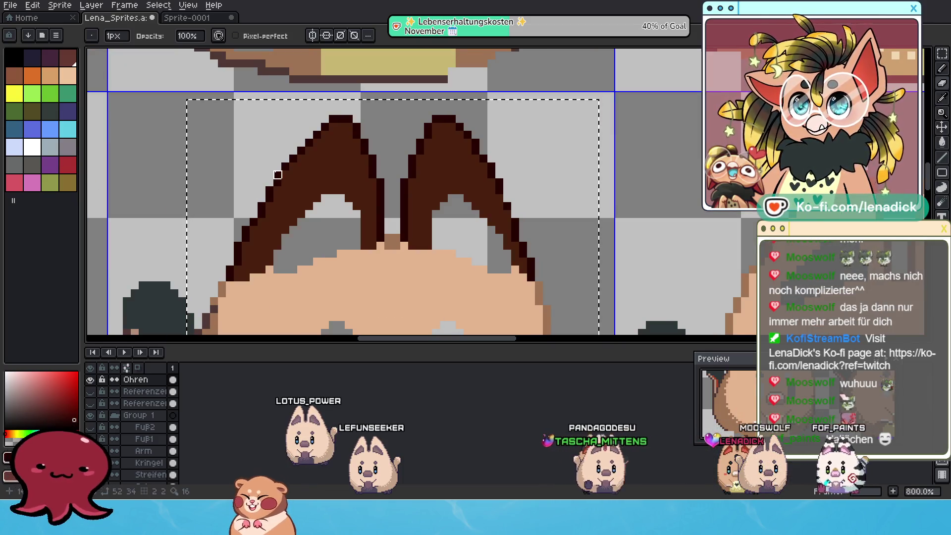
{"action": "left_click", "coordinate": [90, 379]}
{"action": "left_click", "coordinate": [90, 379]}
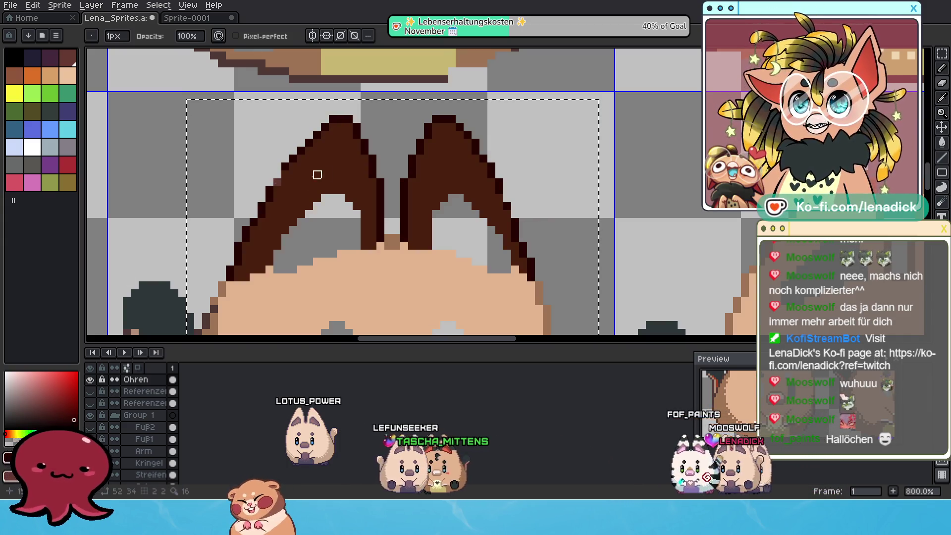
Switch to the Pencil (B) and flicker the Ohren ears against the second frame's head.
{"action": "key", "text": "b"}
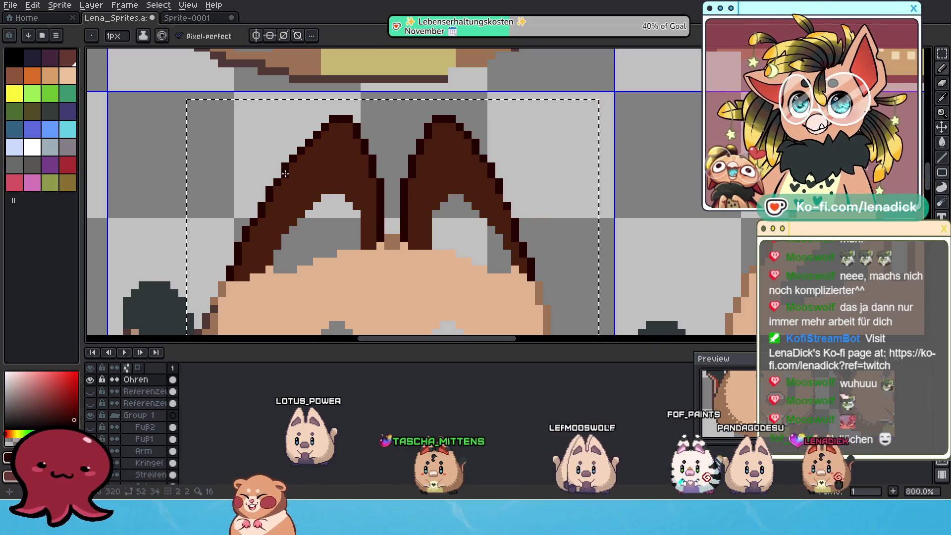
{"action": "left_click", "coordinate": [90, 379]}
{"action": "left_click", "coordinate": [90, 380]}
{"action": "left_click", "coordinate": [90, 380]}
{"action": "left_click", "coordinate": [90, 380]}
{"action": "left_click", "coordinate": [90, 379]}
{"action": "left_click", "coordinate": [90, 380]}
{"action": "left_click", "coordinate": [90, 380]}
{"action": "left_click", "coordinate": [89, 380]}
{"action": "left_click", "coordinate": [90, 380]}
{"action": "left_click", "coordinate": [90, 380]}
{"action": "left_click", "coordinate": [89, 379]}
{"action": "left_click", "coordinate": [89, 380]}
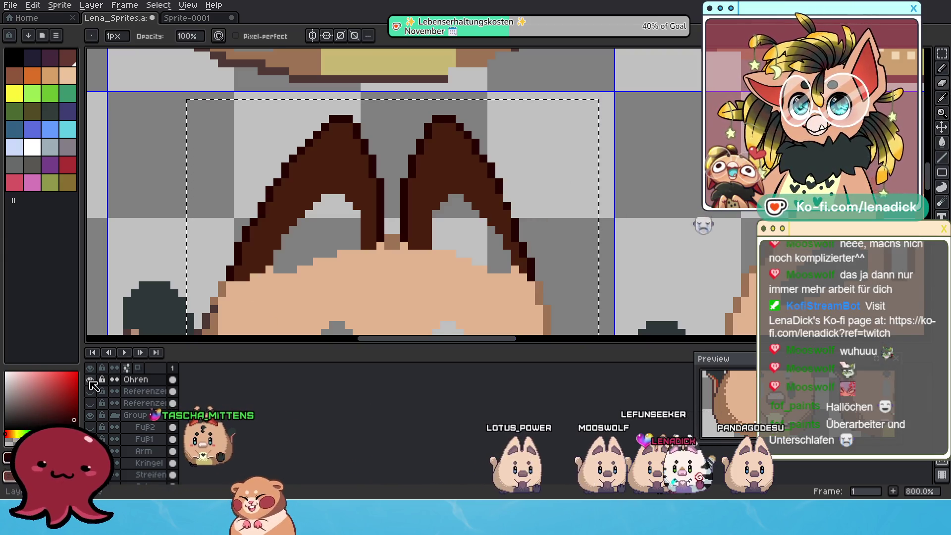
Hide and show the Ohren layer several more times to check the ear placement.
{"action": "left_click", "coordinate": [90, 380]}
{"action": "left_click", "coordinate": [90, 380]}
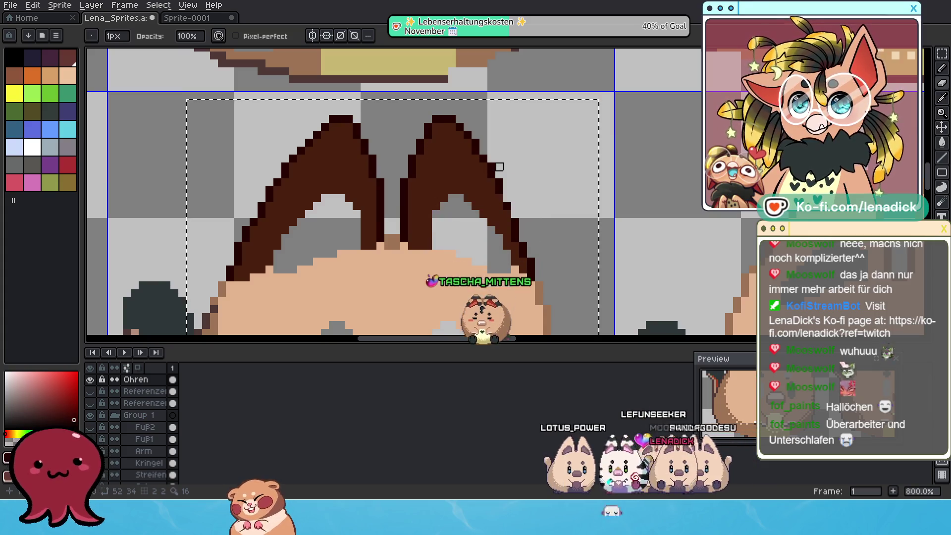
{"action": "left_click", "coordinate": [90, 379]}
{"action": "left_click", "coordinate": [90, 379]}
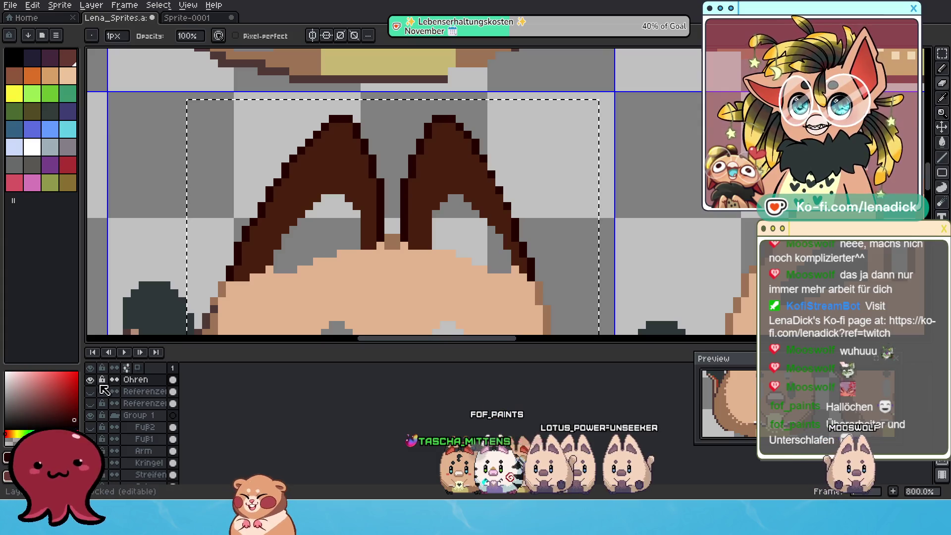
{"action": "left_click", "coordinate": [91, 382]}
{"action": "left_click", "coordinate": [91, 381]}
{"action": "left_click", "coordinate": [91, 381]}
{"action": "left_click", "coordinate": [91, 381]}
{"action": "left_click", "coordinate": [91, 381]}
{"action": "left_click", "coordinate": [90, 380]}
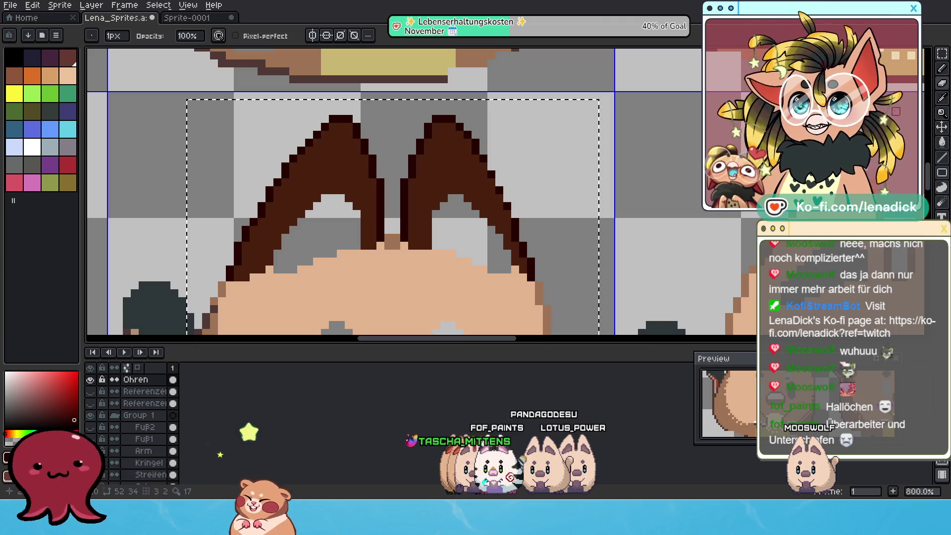
Select the Pencil from the toolbar and keep toggling the ears to judge needed pixel fixes.
{"action": "left_click", "coordinate": [945, 78]}
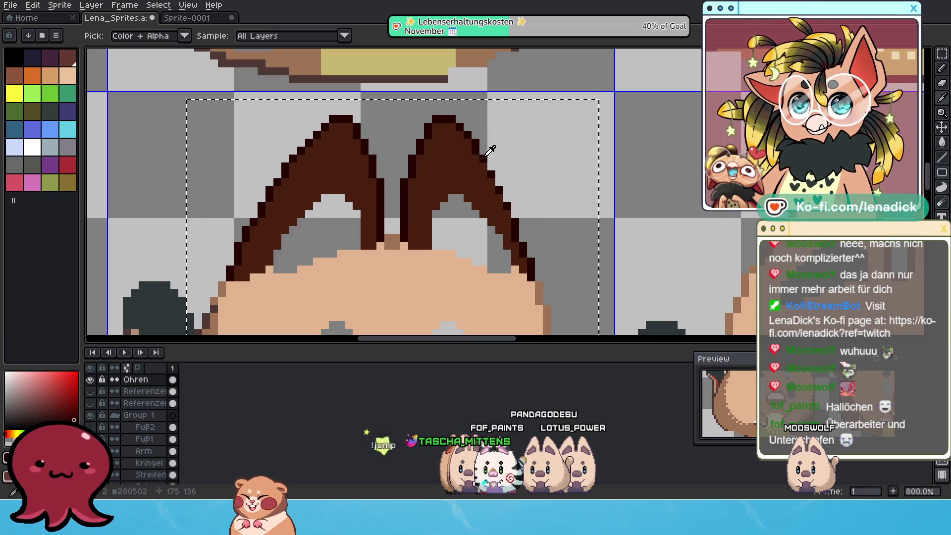
{"action": "left_click", "coordinate": [90, 380]}
{"action": "left_click", "coordinate": [91, 380]}
{"action": "left_click", "coordinate": [90, 380]}
{"action": "left_click", "coordinate": [90, 380]}
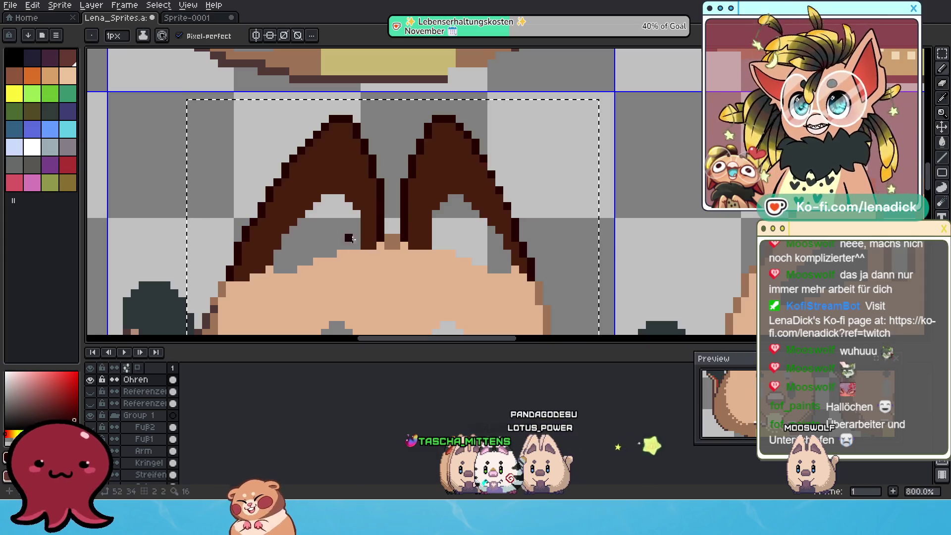
{"action": "left_click", "coordinate": [90, 379]}
{"action": "left_click", "coordinate": [91, 379]}
{"action": "left_click", "coordinate": [91, 380]}
{"action": "left_click", "coordinate": [90, 380]}
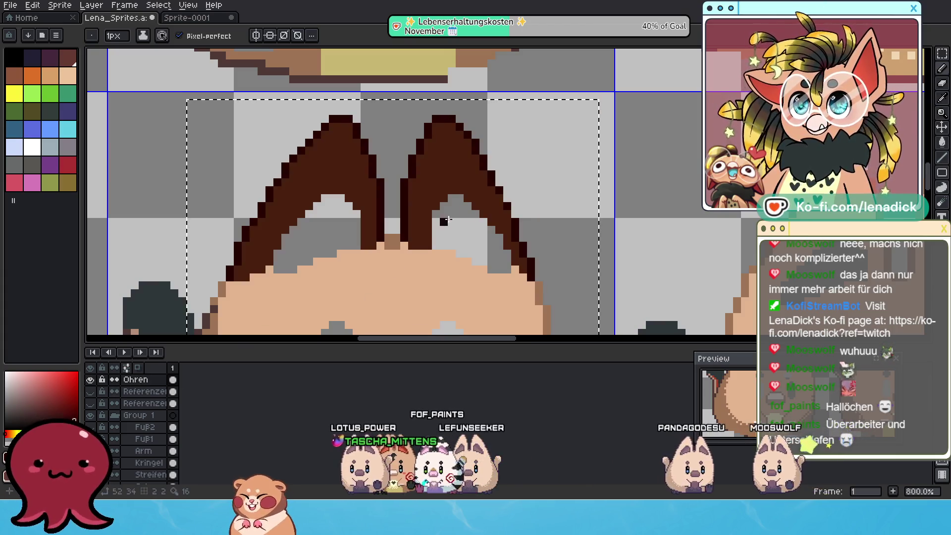
{"action": "left_click", "coordinate": [91, 380]}
{"action": "left_click", "coordinate": [91, 380]}
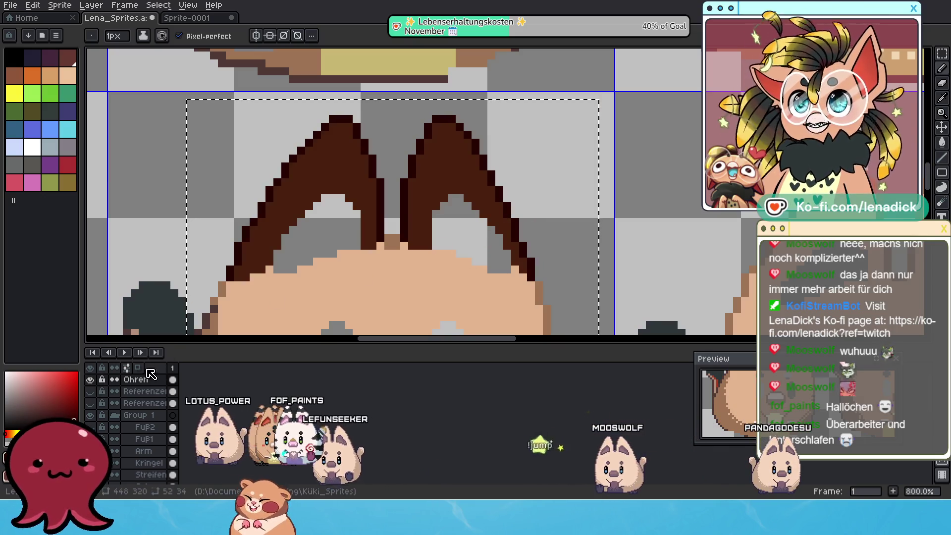
{"action": "left_click", "coordinate": [90, 380]}
{"action": "left_click", "coordinate": [91, 380]}
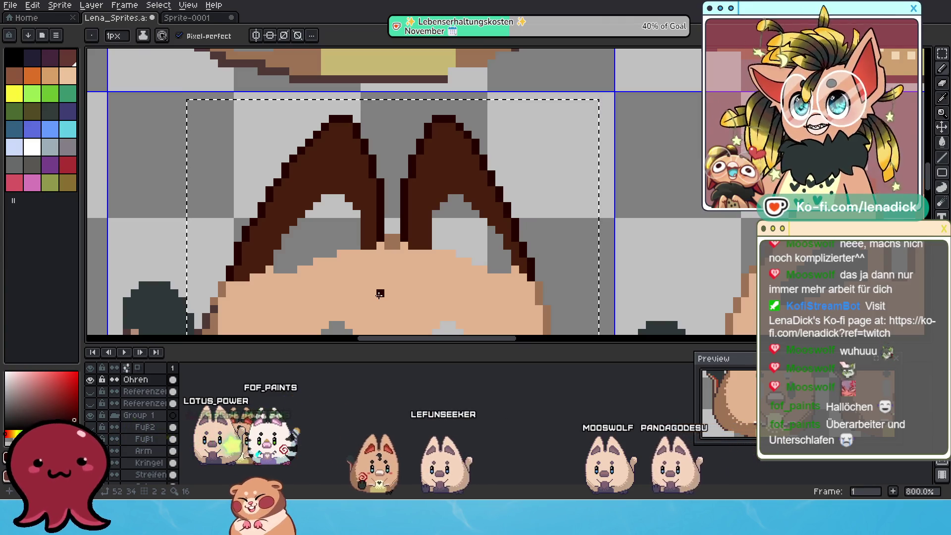
Zoom and pan in on the second frame's eared sprite to inspect the ears.
{"action": "scroll", "coordinate": [473, 212], "scroll_direction": "down", "scroll_amount": 2}
{"action": "left_click_drag", "start_coordinate": [473, 212], "coordinate": [375, 144]}
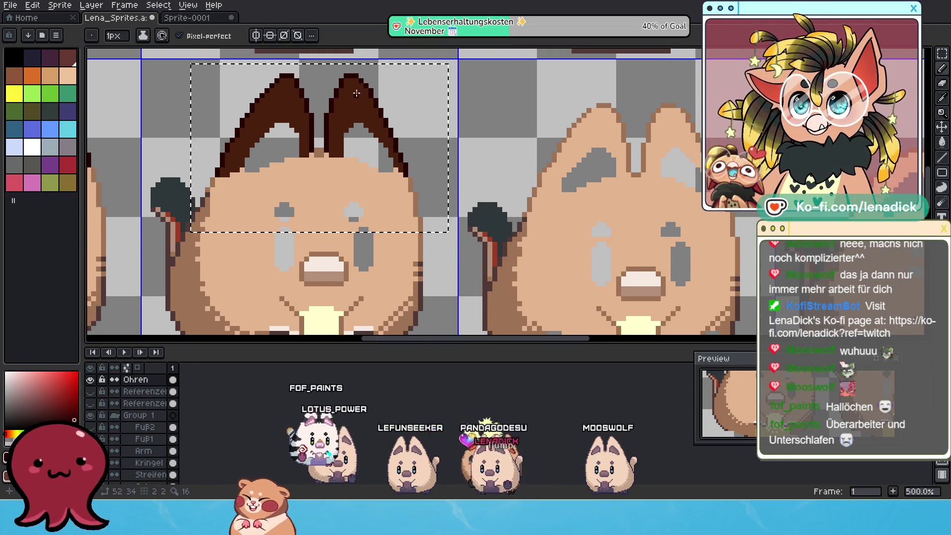
{"action": "scroll", "coordinate": [322, 135], "scroll_direction": "up", "scroll_amount": 1}
{"action": "left_click_drag", "start_coordinate": [470, 200], "coordinate": [527, 237]}
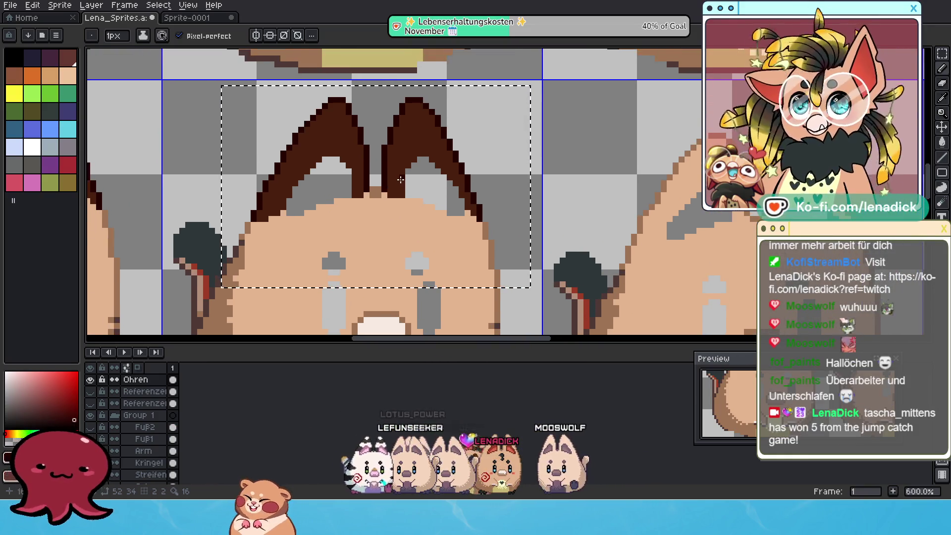
{"action": "scroll", "coordinate": [495, 232], "scroll_direction": "down", "scroll_amount": 3}
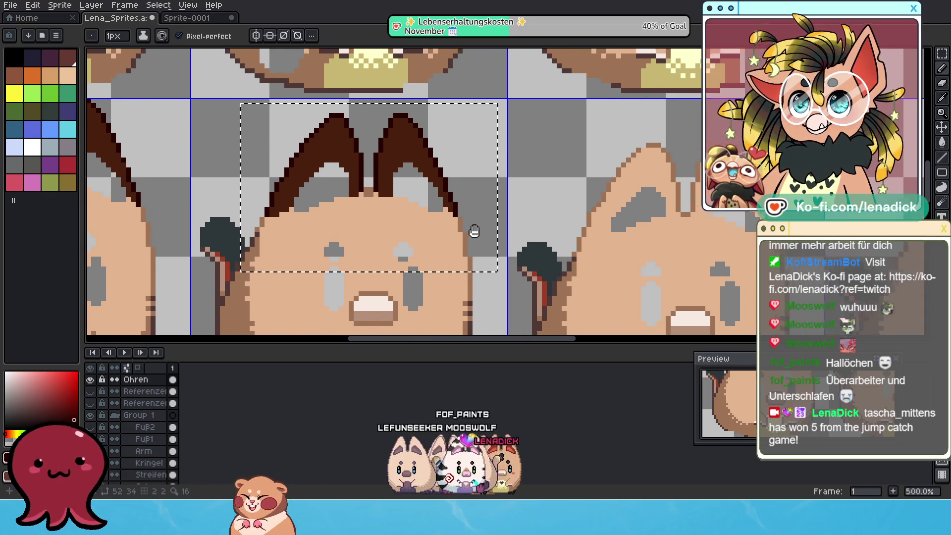
{"action": "scroll", "coordinate": [463, 225], "scroll_direction": "down", "scroll_amount": 1}
{"action": "scroll", "coordinate": [433, 203], "scroll_direction": "up", "scroll_amount": 1}
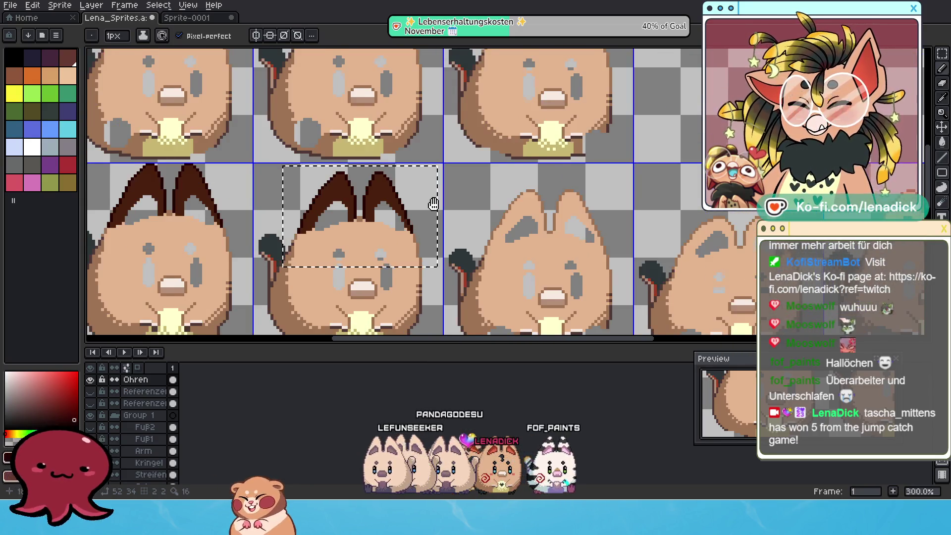
{"action": "scroll", "coordinate": [411, 219], "scroll_direction": "down", "scroll_amount": 2}
{"action": "scroll", "coordinate": [391, 237], "scroll_direction": "up", "scroll_amount": 1}
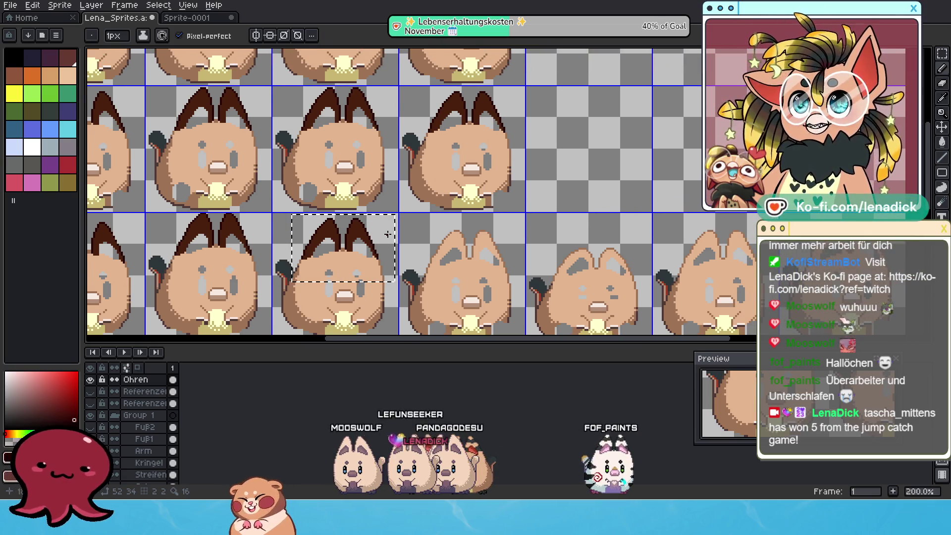
{"action": "scroll", "coordinate": [394, 190], "scroll_direction": "up", "scroll_amount": 1}
{"action": "left_click_drag", "start_coordinate": [466, 203], "coordinate": [380, 166]}
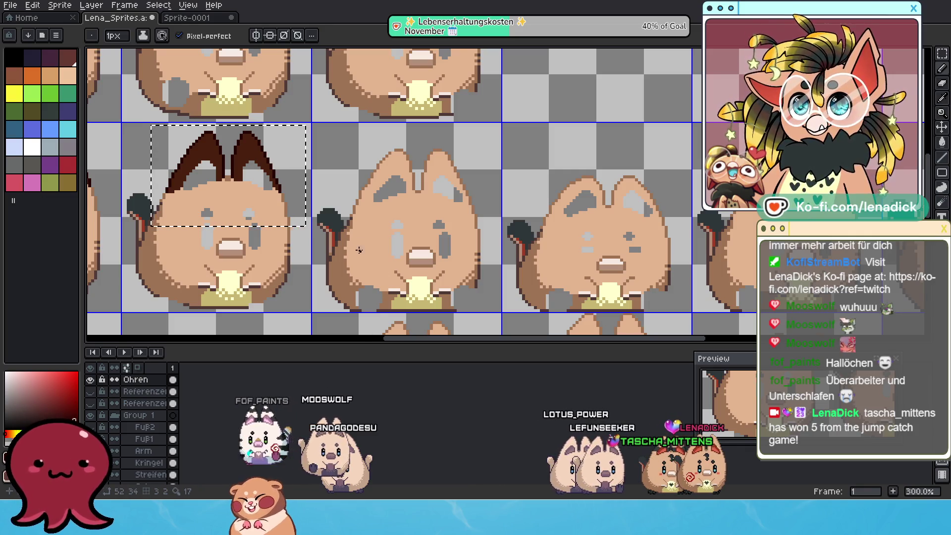
Compare the eared sprite with its plain-headed neighbour, then switch OBS to the Vollbild scene.
{"action": "scroll", "coordinate": [366, 259], "scroll_direction": "up", "scroll_amount": 1}
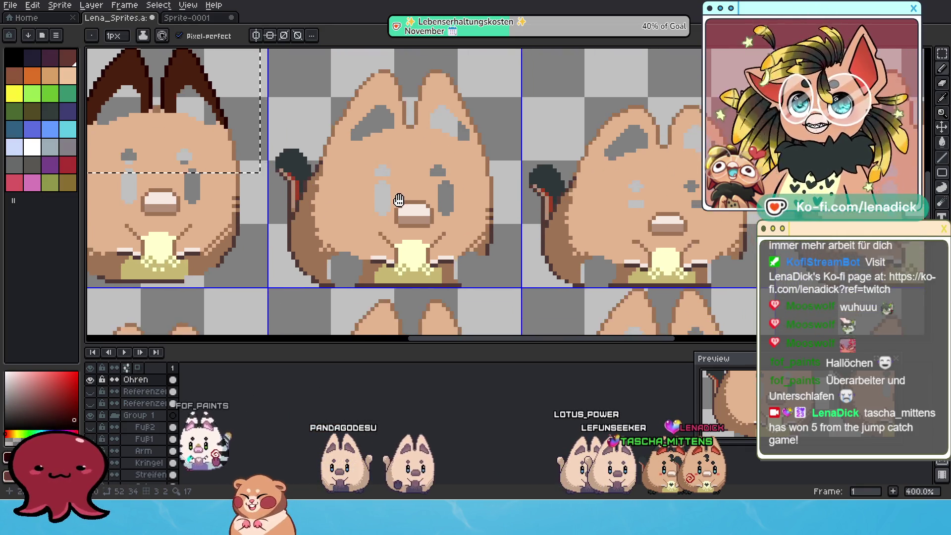
{"action": "left_click_drag", "start_coordinate": [408, 251], "coordinate": [456, 263]}
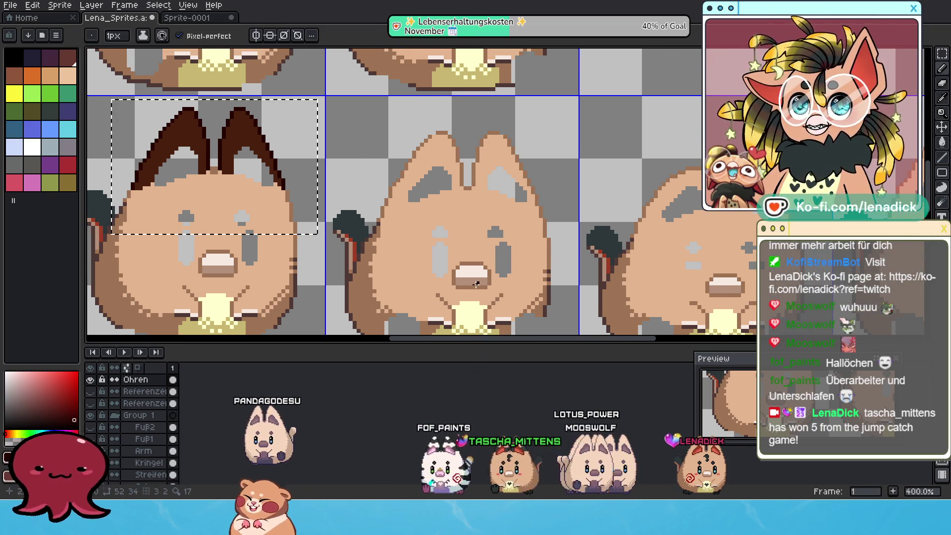
{"action": "mouse_move", "coordinate": [522, 229]}
{"action": "left_mouse_down"}
{"action": "mouse_move", "coordinate": [486, 245]}
{"action": "mouse_move", "coordinate": [499, 241]}
{"action": "left_mouse_up"}
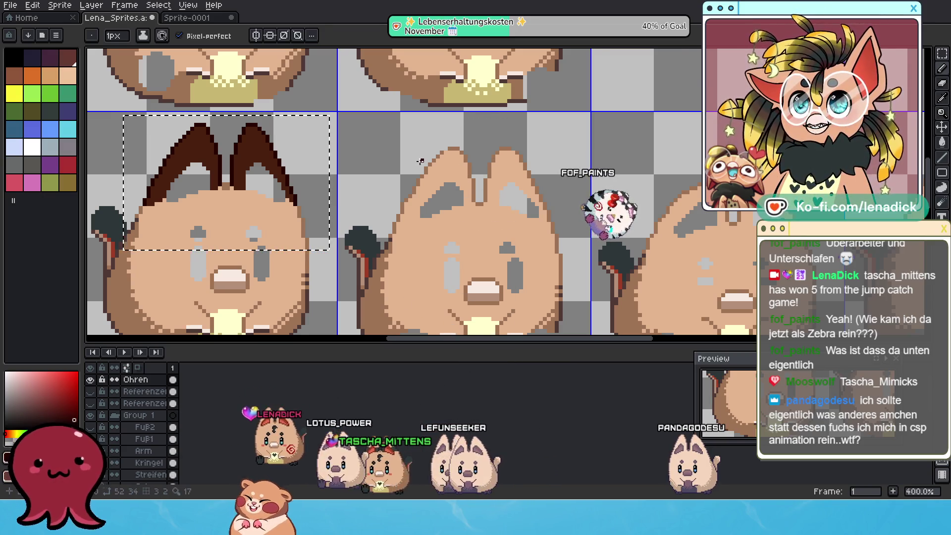
{"action": "scroll", "coordinate": [420, 161], "scroll_direction": "down", "scroll_amount": 4}
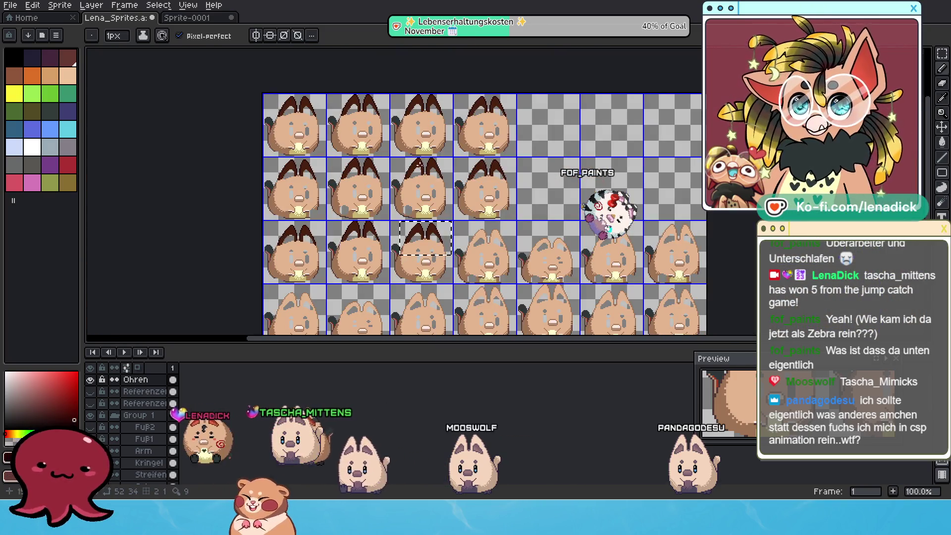
{"action": "scroll", "coordinate": [419, 165], "scroll_direction": "up", "scroll_amount": 1}
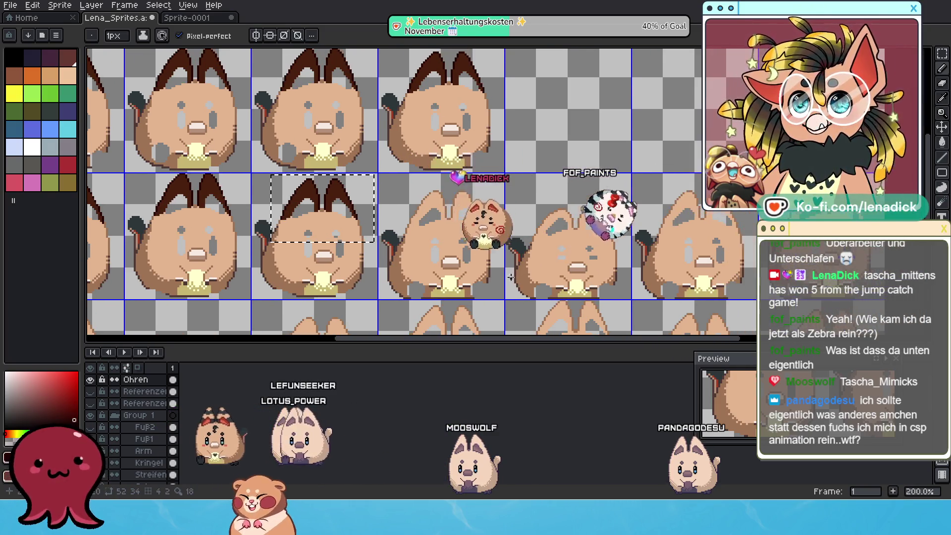
{"action": "scroll", "coordinate": [513, 279], "scroll_direction": "up", "scroll_amount": 1}
{"action": "mouse_move", "coordinate": [361, 193]}
{"action": "left_mouse_down"}
{"action": "mouse_move", "coordinate": [429, 198]}
{"action": "mouse_move", "coordinate": [460, 243]}
{"action": "left_mouse_up"}
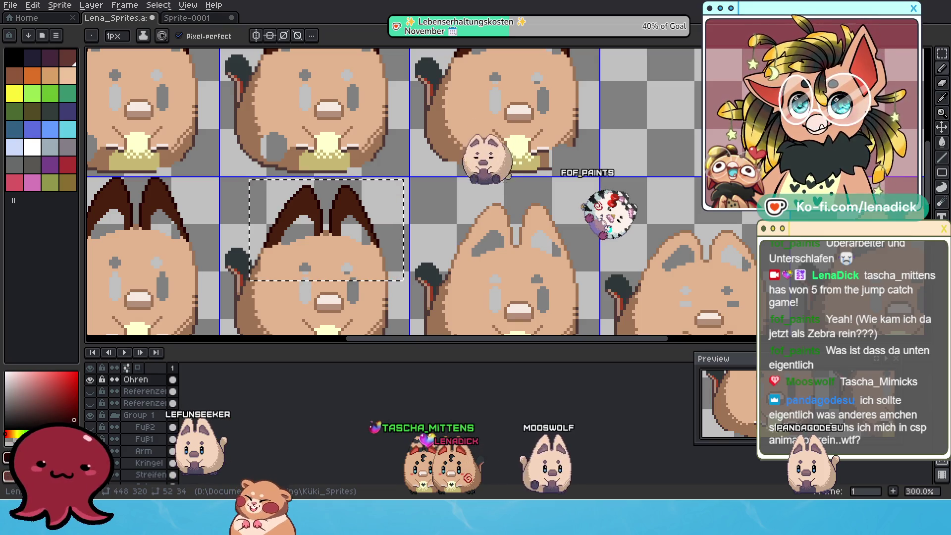
{"action": "left_click", "coordinate": [16, 439]}
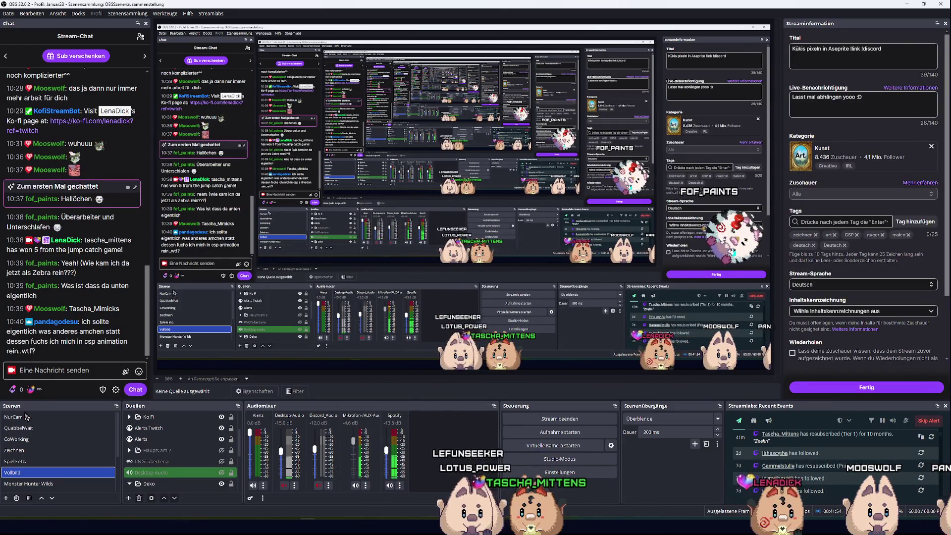
Switch the OBS broadcast to the NurCam scene.
{"action": "left_click", "coordinate": [26, 416]}
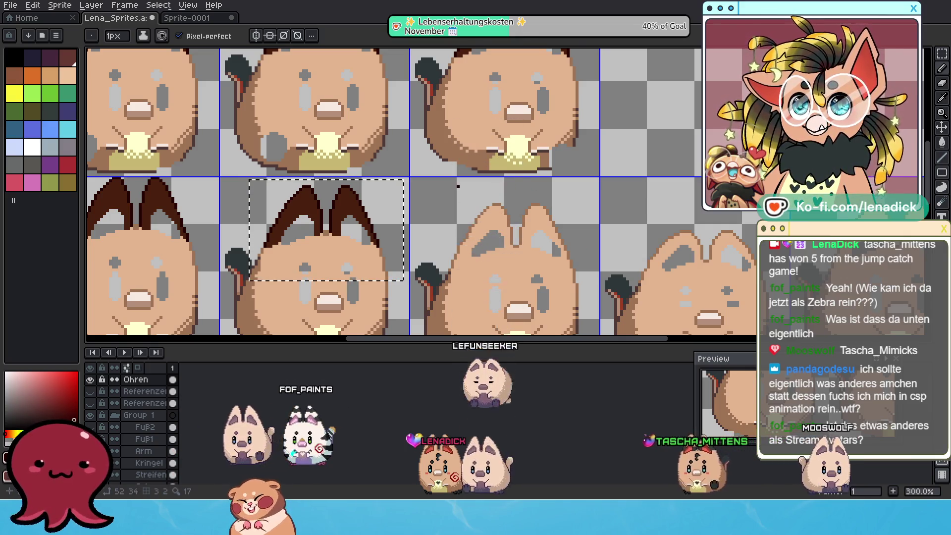
{"action": "left_click_drag", "start_coordinate": [484, 252], "coordinate": [451, 204]}
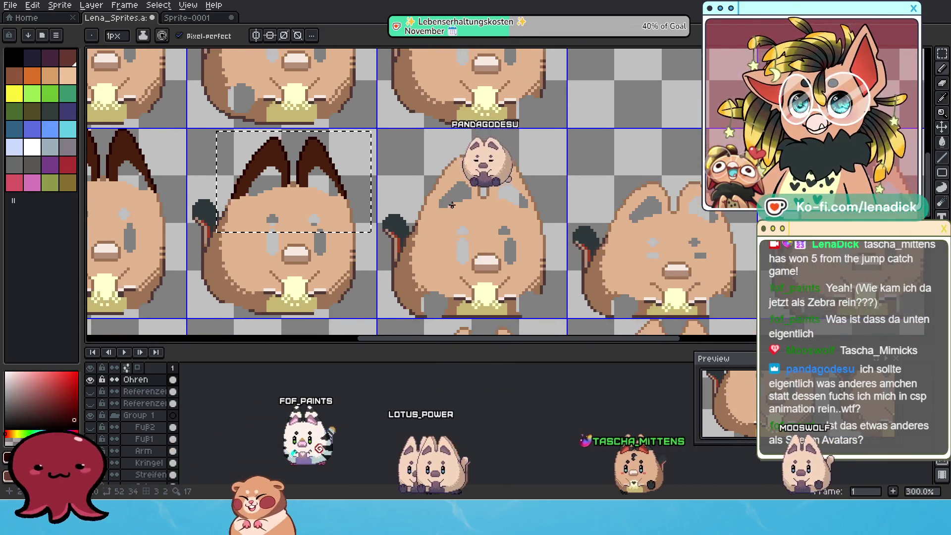
{"action": "scroll", "coordinate": [421, 186], "scroll_direction": "up", "scroll_amount": 1}
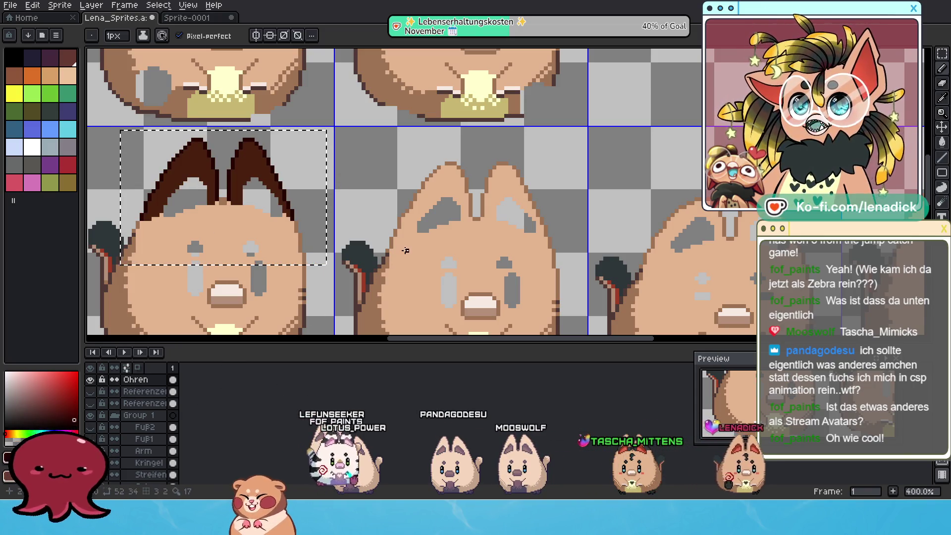
{"action": "key", "text": "ctrl+t"}
{"action": "left_click_drag", "start_coordinate": [257, 136], "coordinate": [514, 155]}
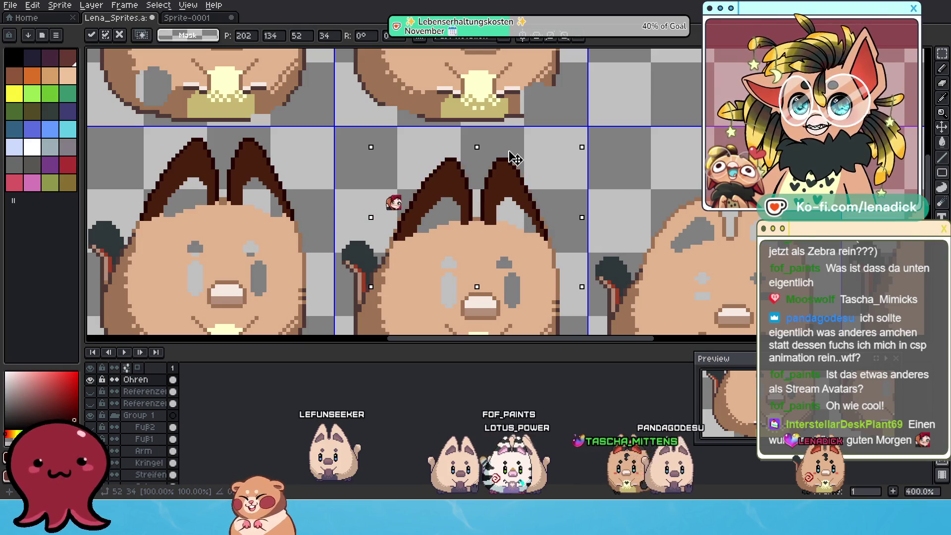
{"action": "scroll", "coordinate": [477, 265], "scroll_direction": "up", "scroll_amount": 1}
{"action": "left_click_drag", "start_coordinate": [478, 292], "coordinate": [479, 296]}
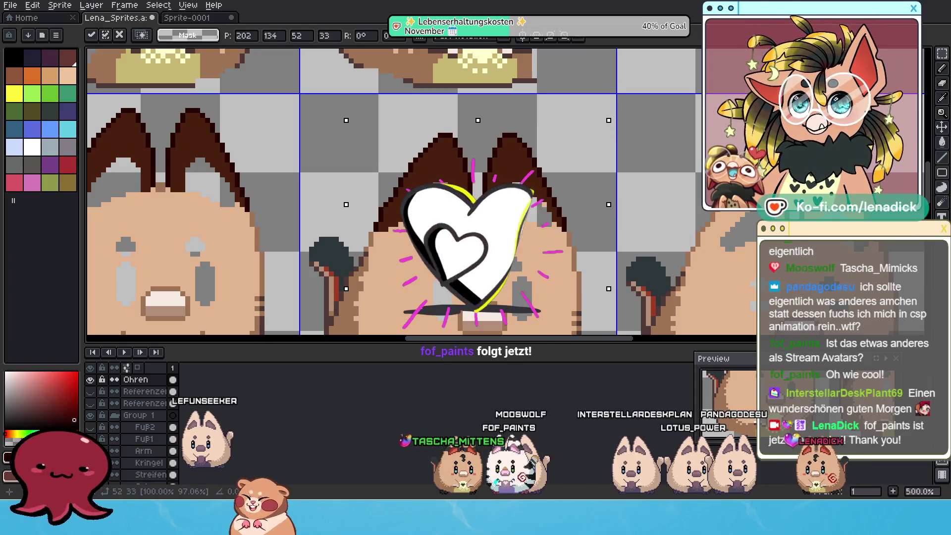
{"action": "key", "text": "Escape"}
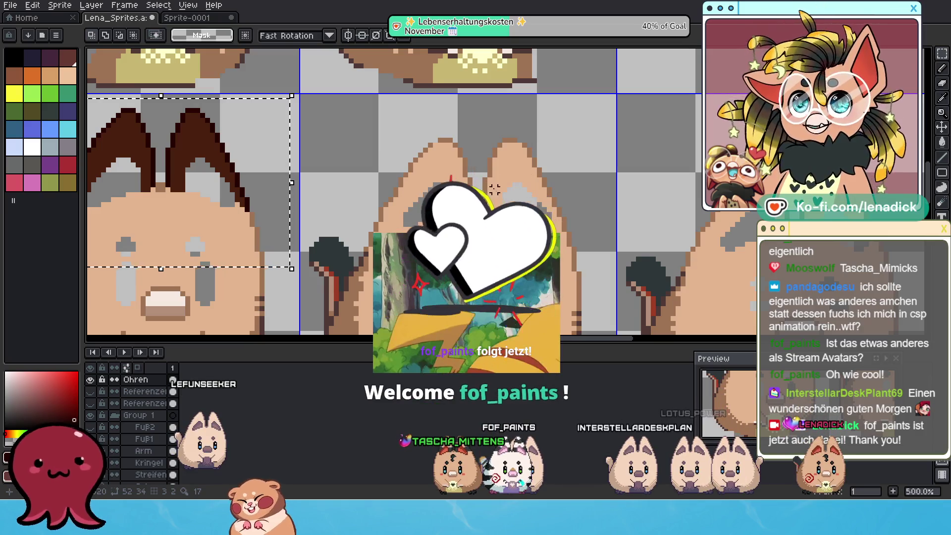
{"action": "scroll", "coordinate": [498, 198], "scroll_direction": "up", "scroll_amount": 1}
{"action": "scroll", "coordinate": [497, 200], "scroll_direction": "down", "scroll_amount": 2}
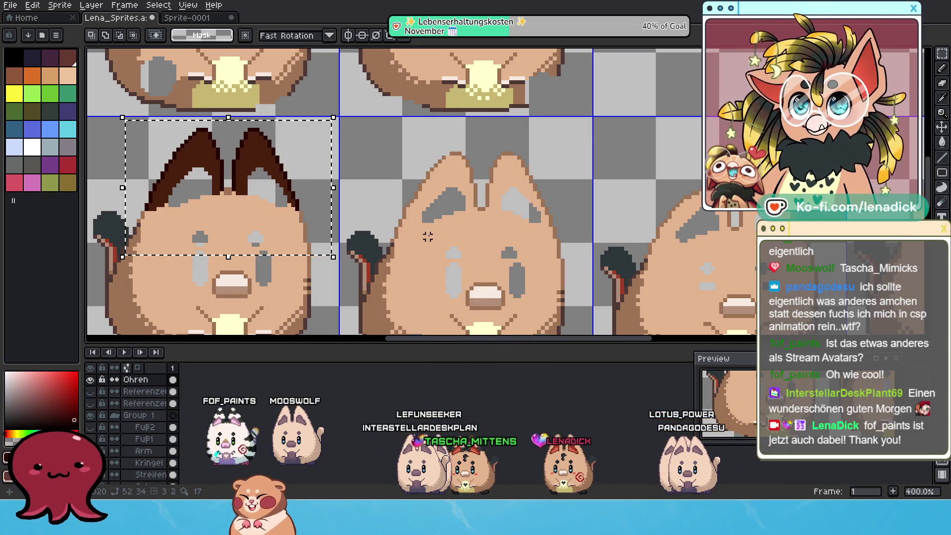
{"action": "mouse_move", "coordinate": [451, 193]}
{"action": "left_mouse_down"}
{"action": "mouse_move", "coordinate": [483, 200]}
{"action": "mouse_move", "coordinate": [474, 198]}
{"action": "left_mouse_up"}
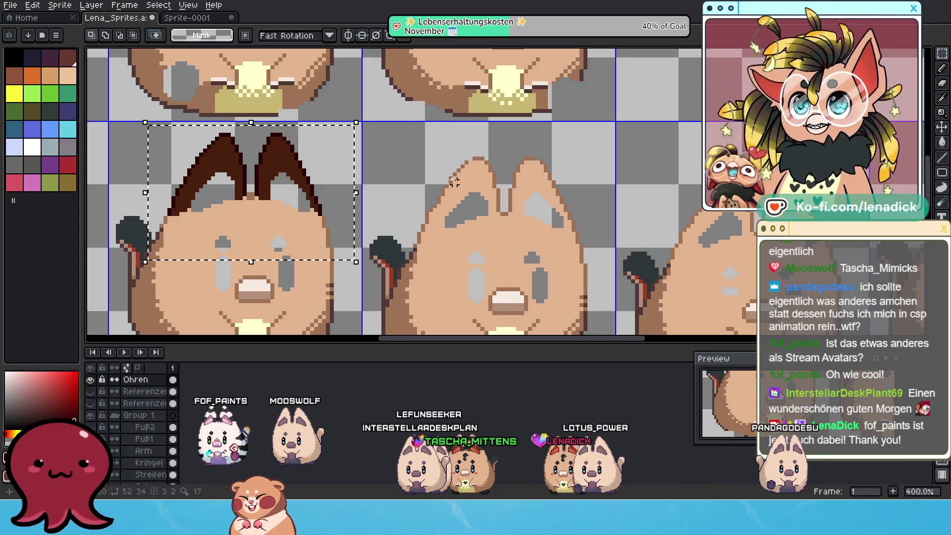
Pan toward the neighbouring sprite and marquee-select the brown ears on the left sprite.
{"action": "scroll", "coordinate": [454, 182], "scroll_direction": "up", "scroll_amount": 1}
{"action": "mouse_move", "coordinate": [454, 182]}
{"action": "left_mouse_down"}
{"action": "mouse_move", "coordinate": [495, 166]}
{"action": "mouse_move", "coordinate": [517, 139]}
{"action": "mouse_move", "coordinate": [393, 156]}
{"action": "left_mouse_up"}
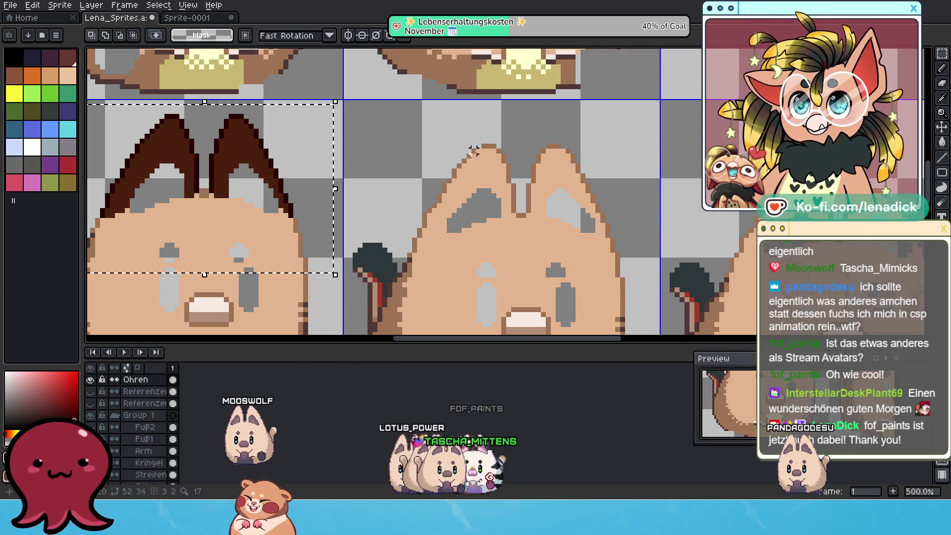
{"action": "scroll", "coordinate": [473, 151], "scroll_direction": "down", "scroll_amount": 2}
{"action": "scroll", "coordinate": [265, 169], "scroll_direction": "left", "scroll_amount": 3}
{"action": "mouse_move", "coordinate": [228, 156]}
{"action": "left_mouse_down"}
{"action": "mouse_move", "coordinate": [402, 252]}
{"action": "mouse_move", "coordinate": [524, 268]}
{"action": "mouse_move", "coordinate": [510, 184]}
{"action": "left_mouse_up"}
Move the ear copy onto the middle sprite's head and inspect its position.
{"action": "scroll", "coordinate": [510, 184], "scroll_direction": "left", "scroll_amount": 2}
{"action": "scroll", "coordinate": [510, 185], "scroll_direction": "up", "scroll_amount": 1}
{"action": "mouse_move", "coordinate": [424, 223]}
{"action": "left_mouse_down"}
{"action": "mouse_move", "coordinate": [524, 206]}
{"action": "mouse_move", "coordinate": [500, 196]}
{"action": "mouse_move", "coordinate": [510, 200]}
{"action": "left_mouse_up"}
{"action": "scroll", "coordinate": [505, 198], "scroll_direction": "up", "scroll_amount": 3}
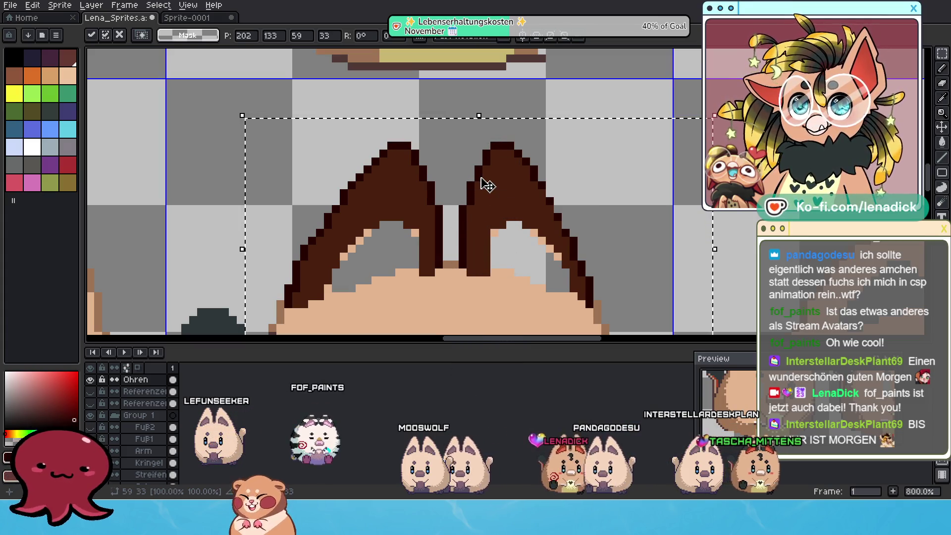
{"action": "scroll", "coordinate": [470, 194], "scroll_direction": "up", "scroll_amount": 1}
{"action": "scroll", "coordinate": [465, 188], "scroll_direction": "down", "scroll_amount": 1}
{"action": "scroll", "coordinate": [469, 176], "scroll_direction": "up", "scroll_amount": 1}
{"action": "scroll", "coordinate": [446, 149], "scroll_direction": "down", "scroll_amount": 1}
{"action": "scroll", "coordinate": [421, 170], "scroll_direction": "up", "scroll_amount": 1}
{"action": "scroll", "coordinate": [445, 124], "scroll_direction": "down", "scroll_amount": 1}
Try resizing the ears vertically, then commit the placed ears with the Pencil shortcut B.
{"action": "mouse_move", "coordinate": [468, 69]}
{"action": "left_mouse_down"}
{"action": "mouse_move", "coordinate": [470, 95]}
{"action": "mouse_move", "coordinate": [476, 78]}
{"action": "left_mouse_up"}
{"action": "scroll", "coordinate": [485, 198], "scroll_direction": "down", "scroll_amount": 1}
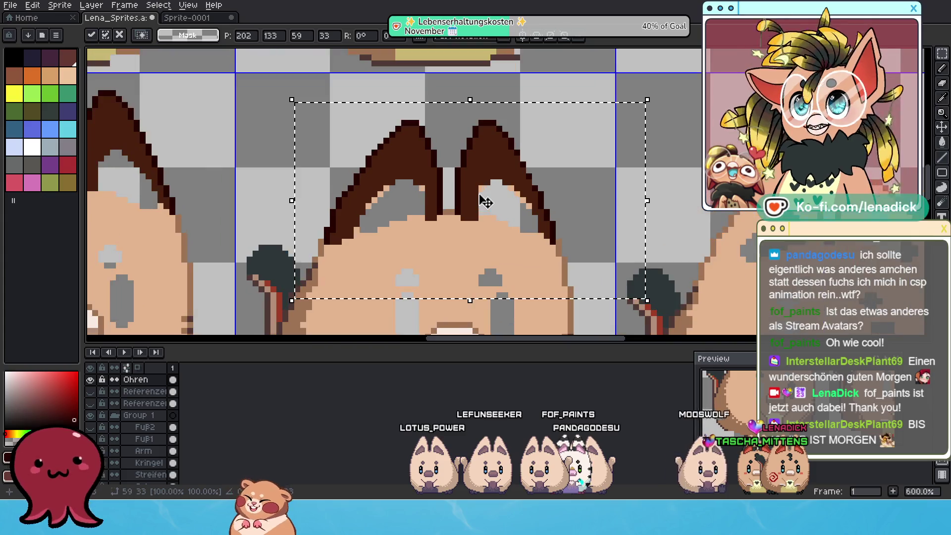
{"action": "scroll", "coordinate": [545, 245], "scroll_direction": "down", "scroll_amount": 1}
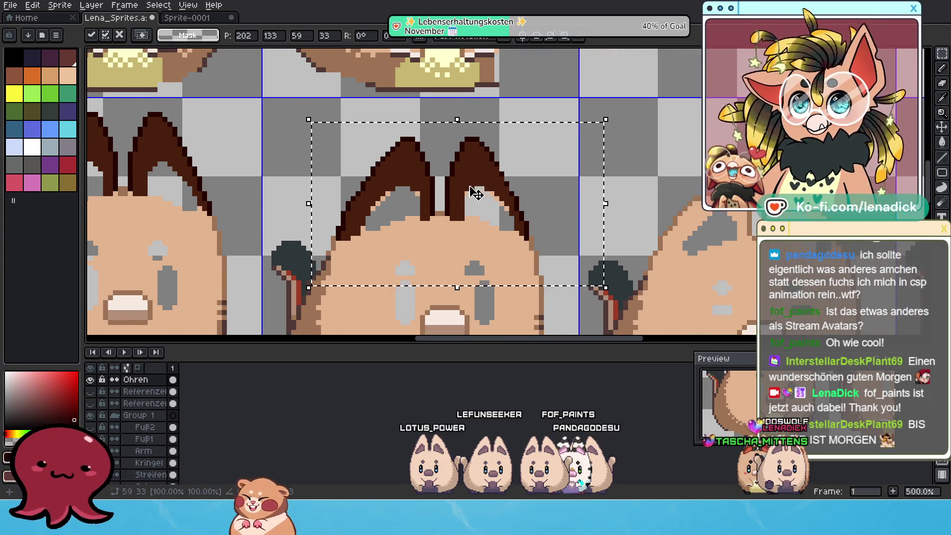
{"action": "scroll", "coordinate": [479, 193], "scroll_direction": "up", "scroll_amount": 2}
{"action": "scroll", "coordinate": [458, 187], "scroll_direction": "down", "scroll_amount": 1}
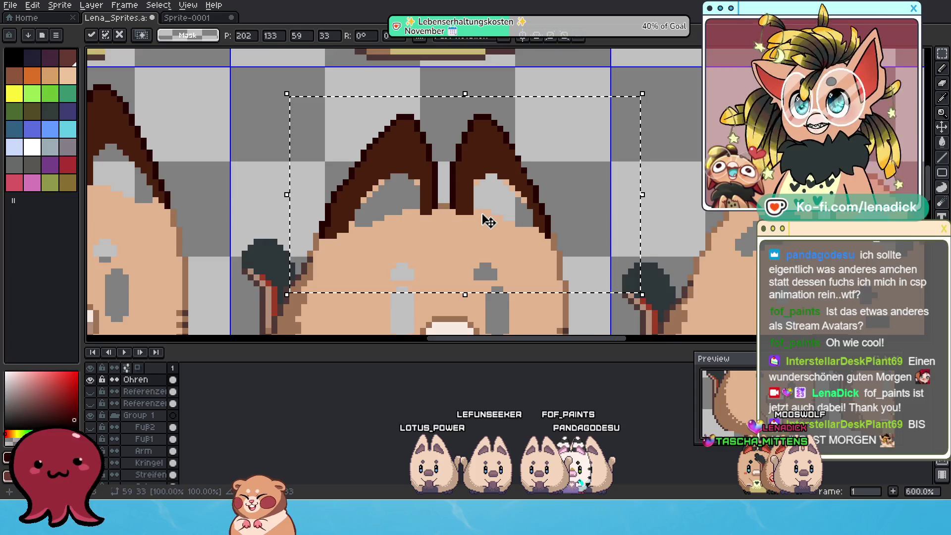
{"action": "scroll", "coordinate": [486, 218], "scroll_direction": "up", "scroll_amount": 1}
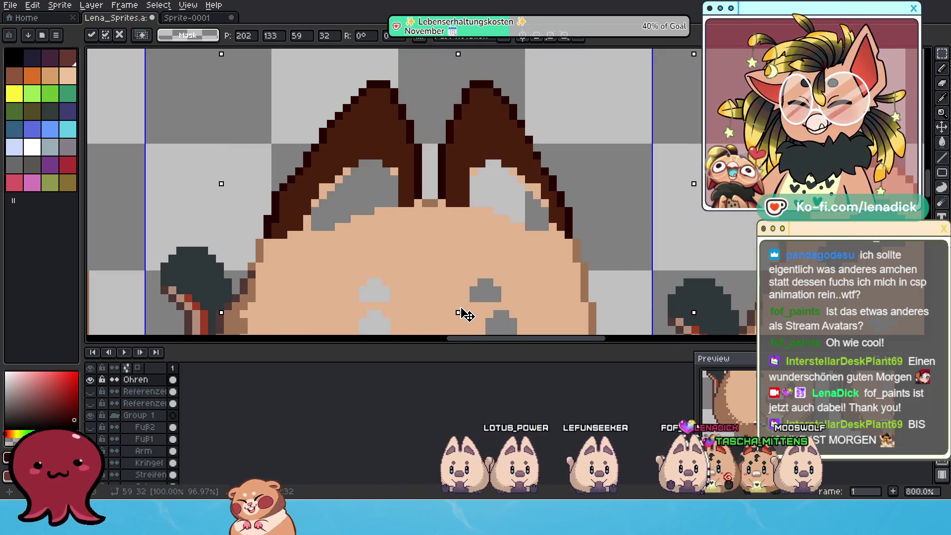
{"action": "scroll", "coordinate": [503, 240], "scroll_direction": "up", "scroll_amount": 1}
{"action": "scroll", "coordinate": [486, 233], "scroll_direction": "down", "scroll_amount": 1}
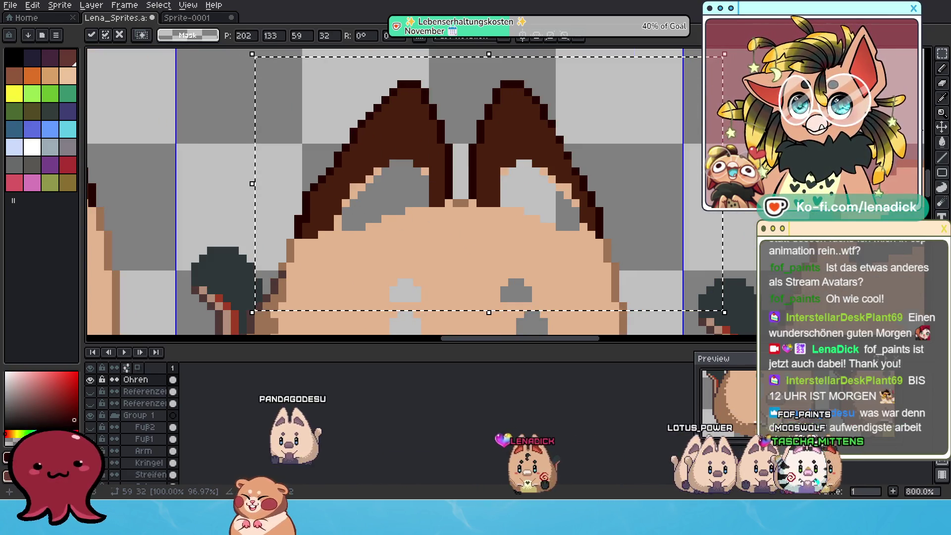
{"action": "key", "text": "b"}
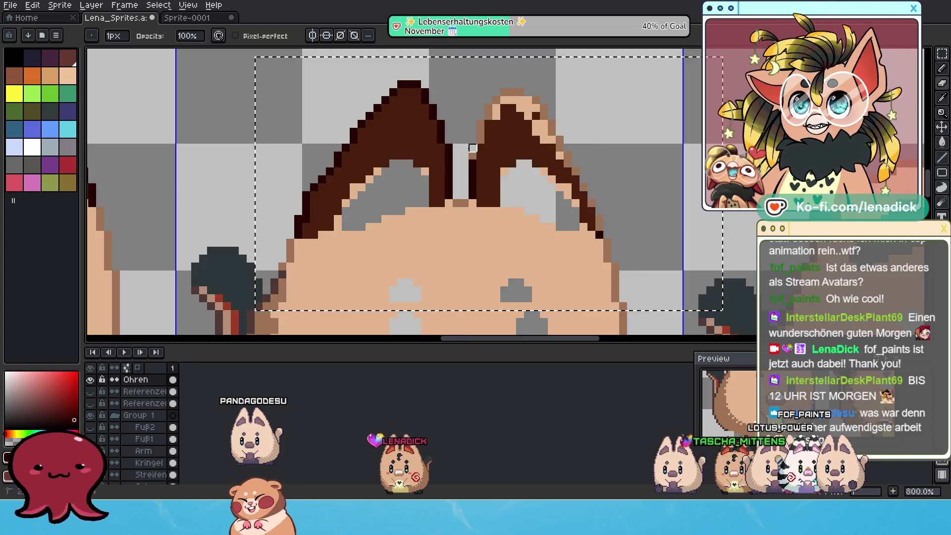
Redraw the left ear tip's edge and fix stray tip pixels with pixel-perfect drawing on.
{"action": "left_click_drag", "start_coordinate": [449, 140], "coordinate": [399, 85]}
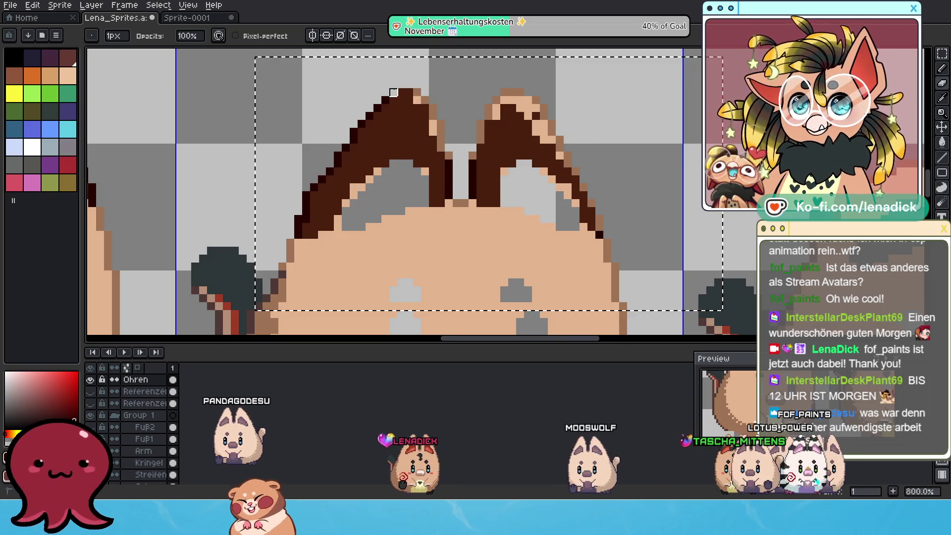
{"action": "mouse_move", "coordinate": [377, 115]}
{"action": "left_mouse_down"}
{"action": "mouse_move", "coordinate": [314, 172]}
{"action": "mouse_move", "coordinate": [298, 227]}
{"action": "left_mouse_up"}
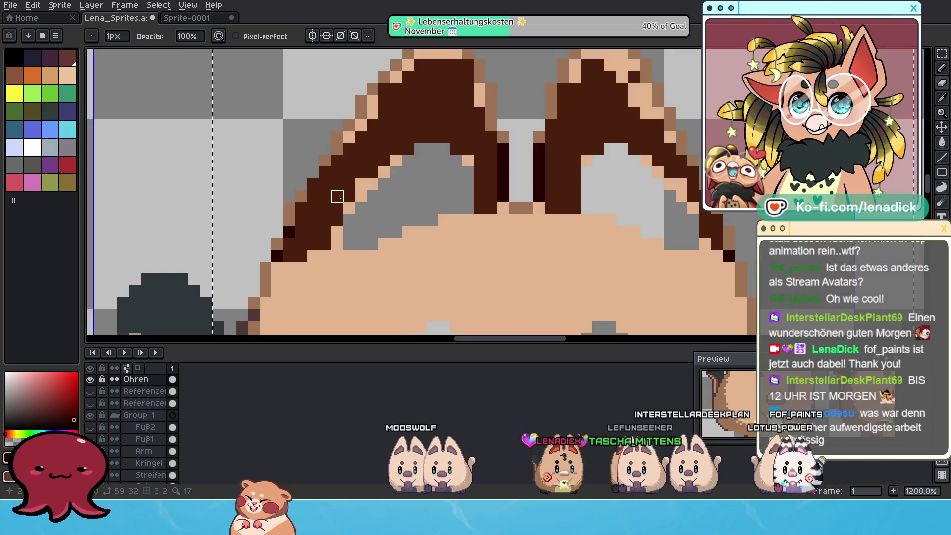
{"action": "scroll", "coordinate": [337, 196], "scroll_direction": "up", "scroll_amount": 1}
{"action": "key", "text": "e"}
{"action": "scroll", "coordinate": [663, 181], "scroll_direction": "up", "scroll_amount": 1}
{"action": "left_click_drag", "start_coordinate": [662, 181], "coordinate": [642, 206]}
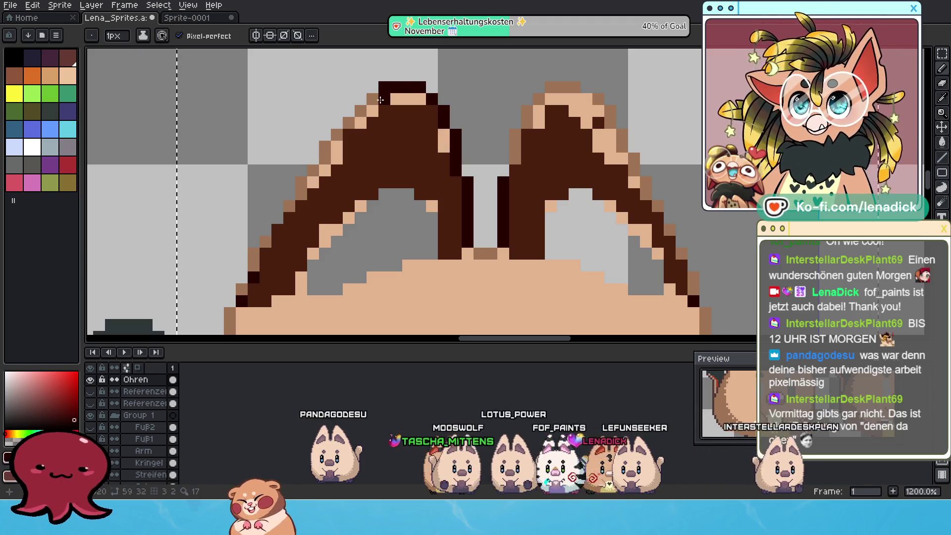
{"action": "left_click", "coordinate": [385, 110]}
{"action": "left_click", "coordinate": [384, 87]}
{"action": "left_click", "coordinate": [413, 92]}
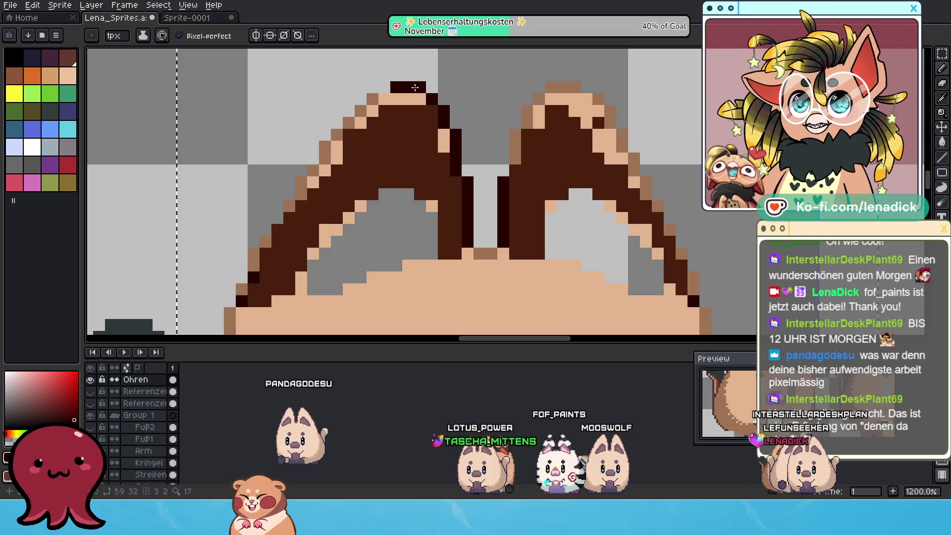
Darken the left ear's outer outline pixels from the tip downward.
{"action": "left_click", "coordinate": [373, 100]}
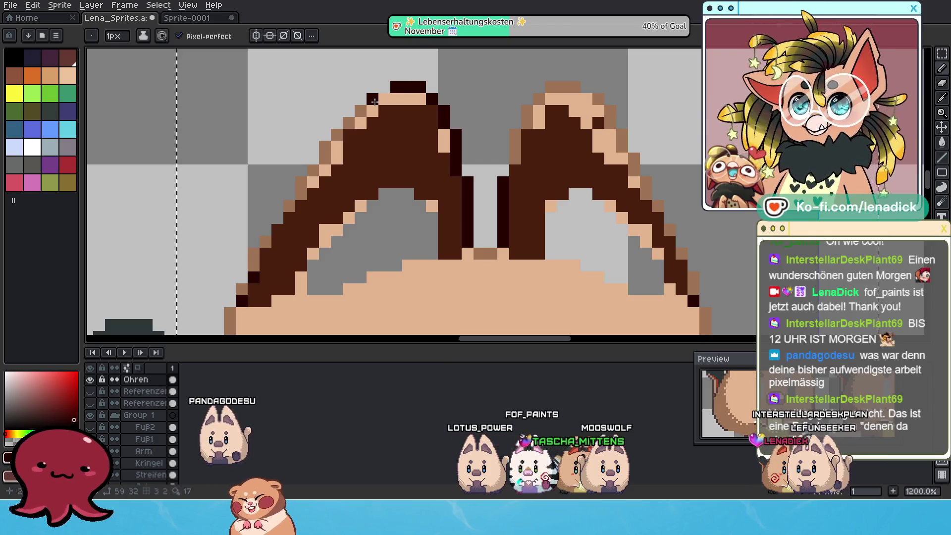
{"action": "left_click", "coordinate": [363, 115]}
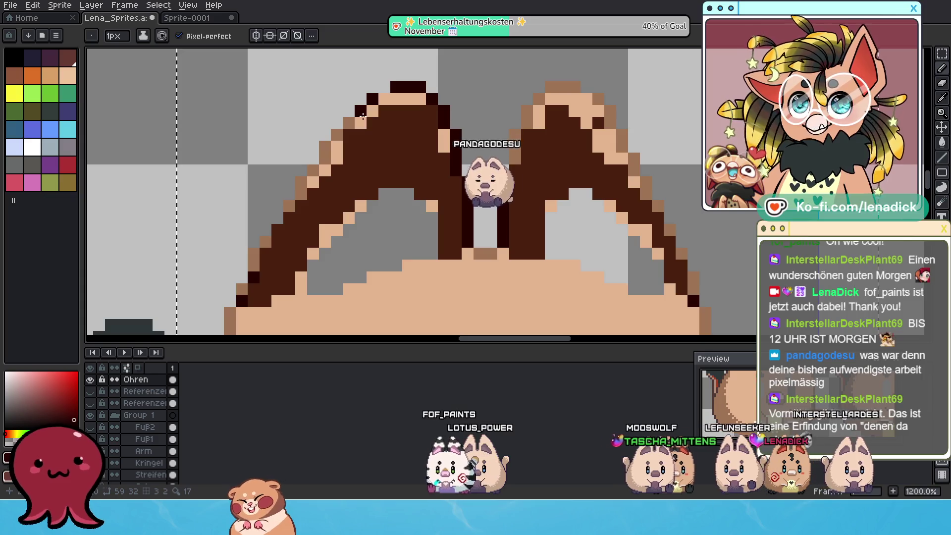
{"action": "left_click", "coordinate": [349, 123]}
{"action": "left_click", "coordinate": [336, 135]}
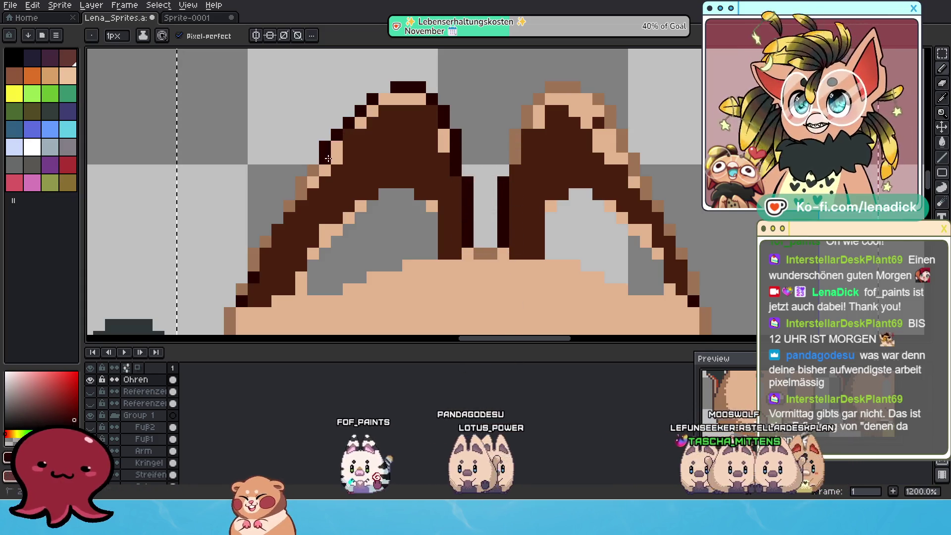
{"action": "left_click", "coordinate": [301, 182]}
{"action": "left_click", "coordinate": [301, 194]}
{"action": "left_click", "coordinate": [289, 206]}
{"action": "left_click", "coordinate": [289, 218]}
Toggle the Ohren layer's visibility to compare the new outline with the layers below.
{"action": "left_click", "coordinate": [90, 380]}
{"action": "left_click", "coordinate": [90, 380]}
{"action": "left_click", "coordinate": [275, 233]}
{"action": "left_click", "coordinate": [91, 380]}
{"action": "left_click", "coordinate": [90, 380]}
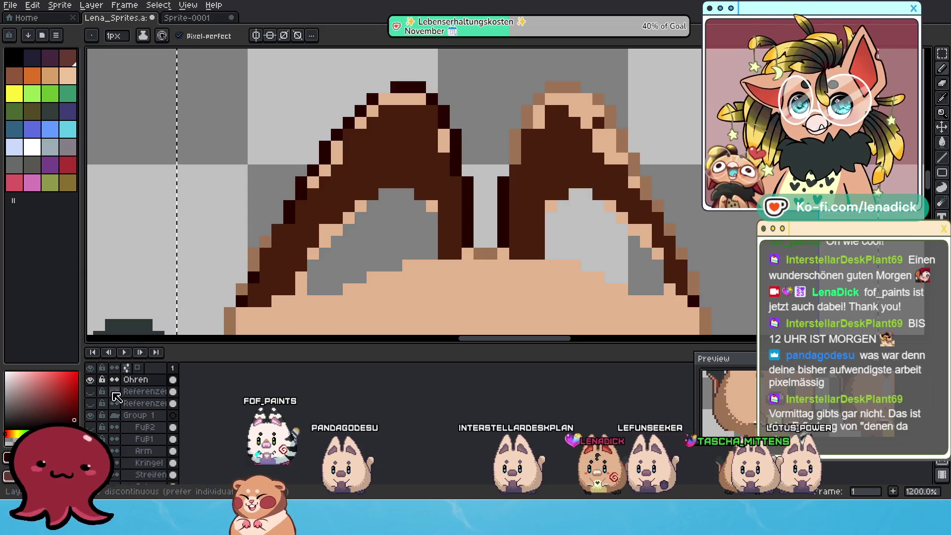
{"action": "left_click", "coordinate": [92, 381]}
{"action": "left_click", "coordinate": [92, 381]}
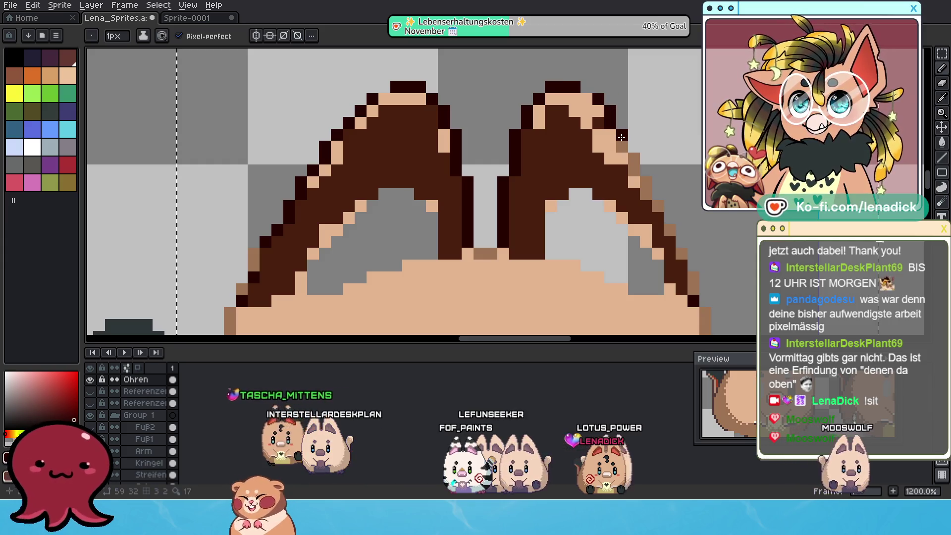
Darken the right ear's outer edge and paint the left ear's tan top and inner pixels dark brown.
{"action": "left_click_drag", "start_coordinate": [622, 137], "coordinate": [696, 288]}
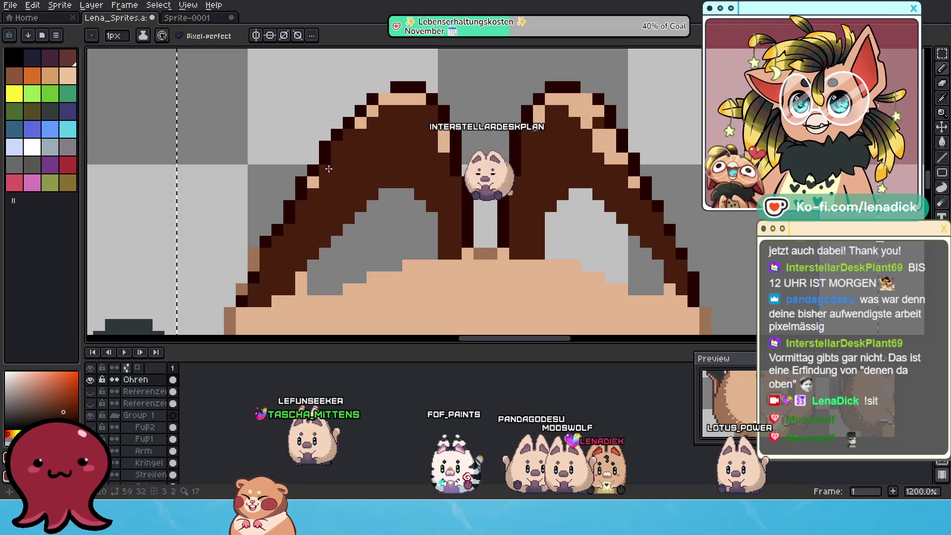
{"action": "left_click_drag", "start_coordinate": [324, 169], "coordinate": [314, 182]}
{"action": "left_click", "coordinate": [360, 122]}
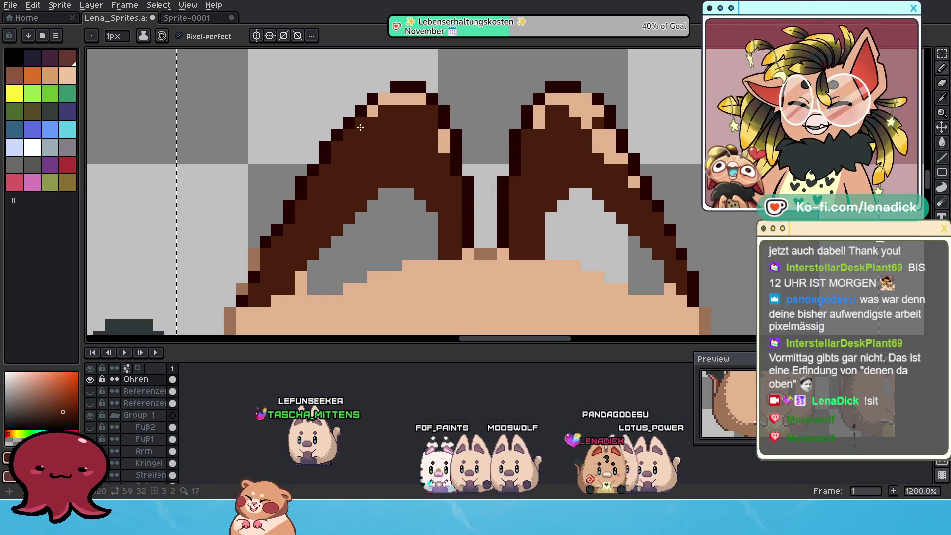
{"action": "left_click", "coordinate": [390, 101]}
{"action": "left_click", "coordinate": [390, 101]}
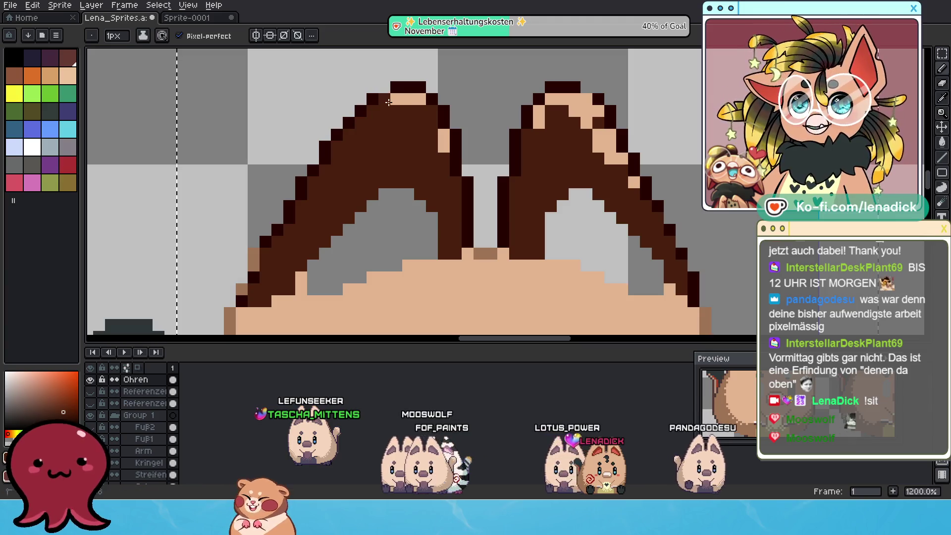
{"action": "left_click", "coordinate": [414, 99]}
{"action": "left_click_drag", "start_coordinate": [443, 135], "coordinate": [444, 148]}
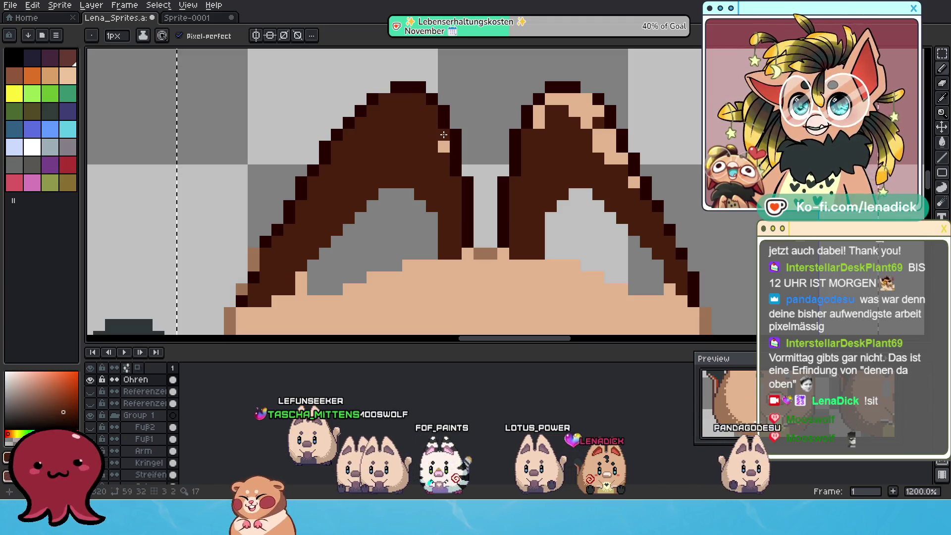
Eyedrop the ear's outline and fill browns, then paint the right ear's tan top and inner edge.
{"action": "left_click", "coordinate": [515, 144], "text": "alt"}
{"action": "left_click", "coordinate": [536, 146], "text": "alt"}
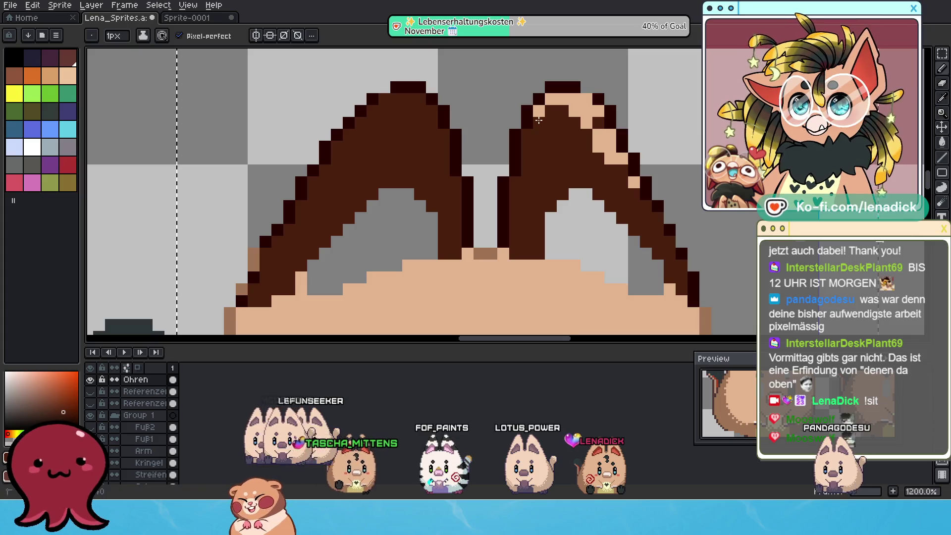
{"action": "left_click_drag", "start_coordinate": [576, 102], "coordinate": [609, 147]}
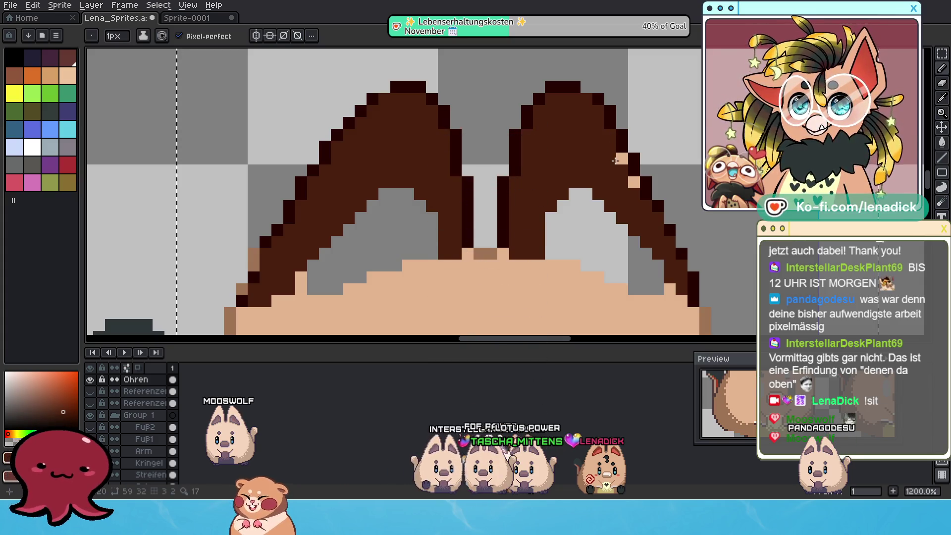
{"action": "left_click", "coordinate": [633, 181]}
Repaint the left ear's outer edge pixels dark brown.
{"action": "scroll", "coordinate": [509, 209], "scroll_direction": "down", "scroll_amount": 2}
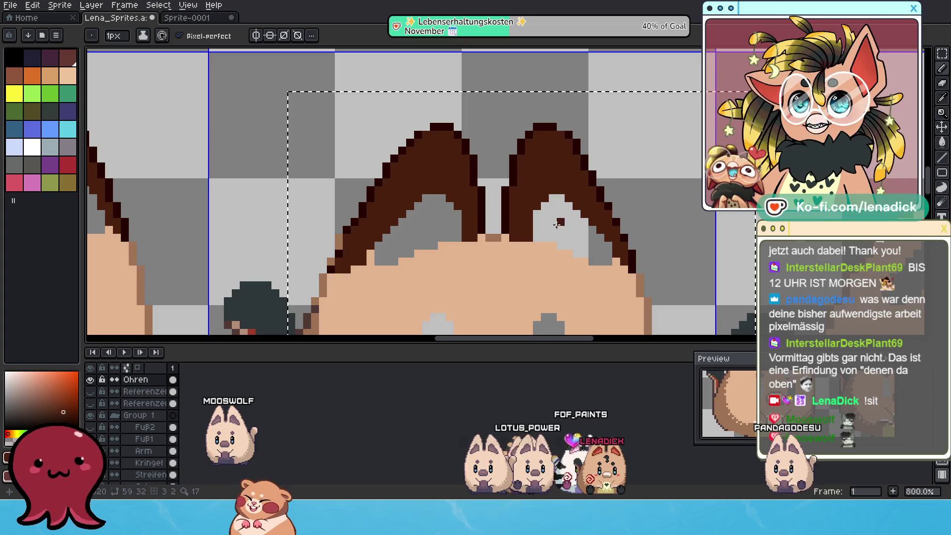
{"action": "scroll", "coordinate": [343, 246], "scroll_direction": "up", "scroll_amount": 3}
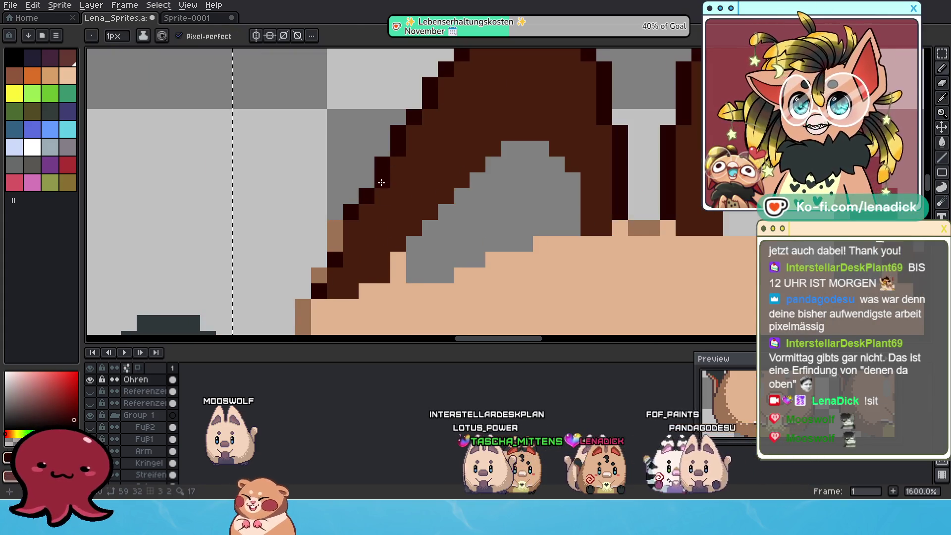
{"action": "left_click_drag", "start_coordinate": [332, 218], "coordinate": [335, 245]}
{"action": "left_click", "coordinate": [318, 275]}
{"action": "left_click", "coordinate": [621, 264]}
{"action": "scroll", "coordinate": [585, 225], "scroll_direction": "down", "scroll_amount": 1}
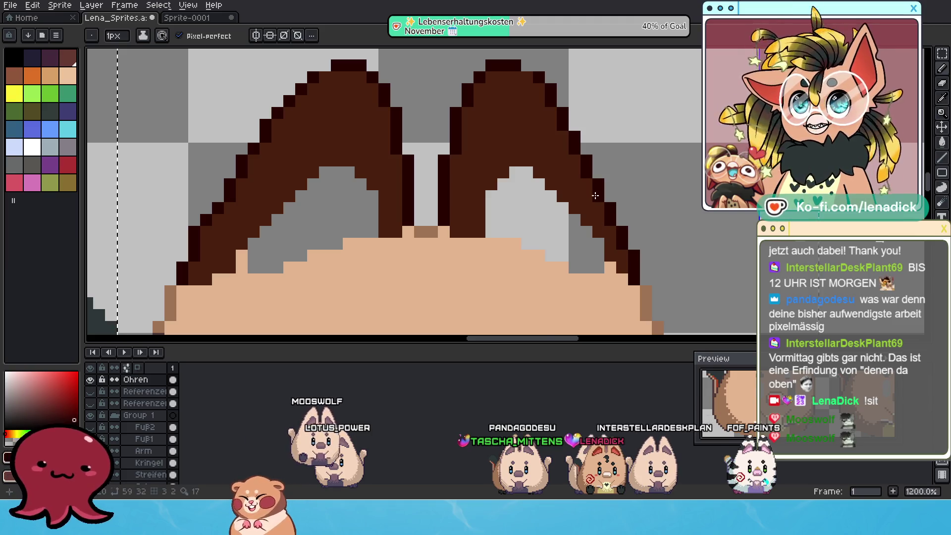
{"action": "scroll", "coordinate": [599, 237], "scroll_direction": "down", "scroll_amount": 5}
{"action": "scroll", "coordinate": [594, 262], "scroll_direction": "up", "scroll_amount": 2}
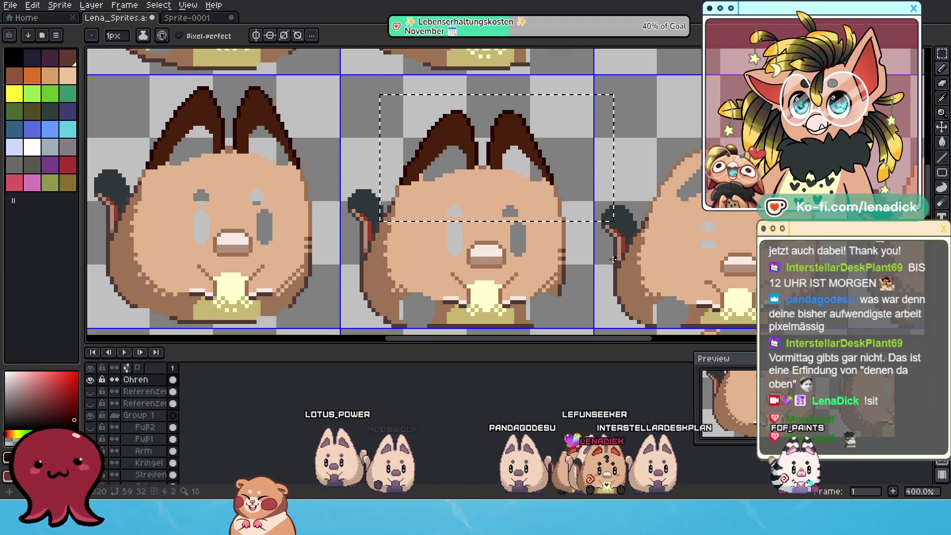
Pick the outline's dark brown, undo the last pencil stroke and return to the Pencil.
{"action": "scroll", "coordinate": [524, 152], "scroll_direction": "up", "scroll_amount": 1}
{"action": "left_click", "coordinate": [524, 153], "text": "alt"}
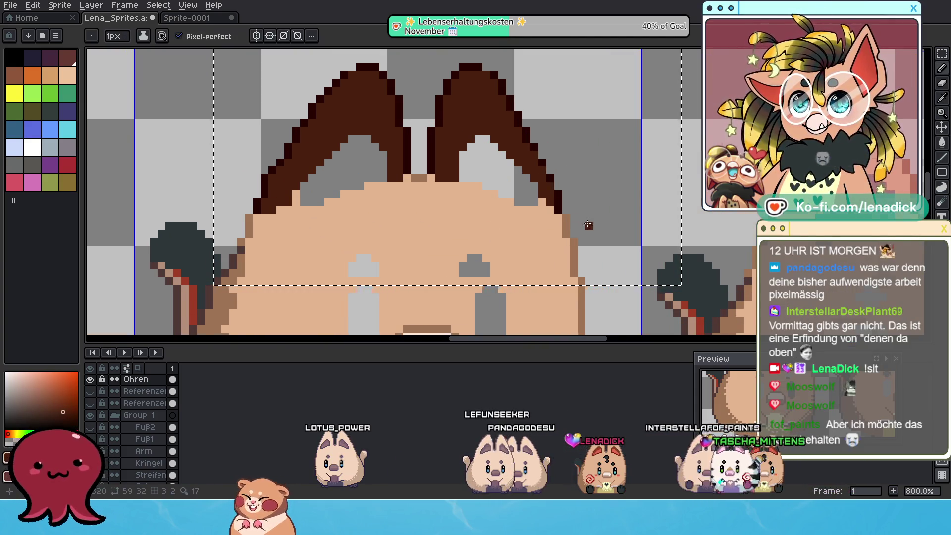
{"action": "scroll", "coordinate": [589, 225], "scroll_direction": "down", "scroll_amount": 5}
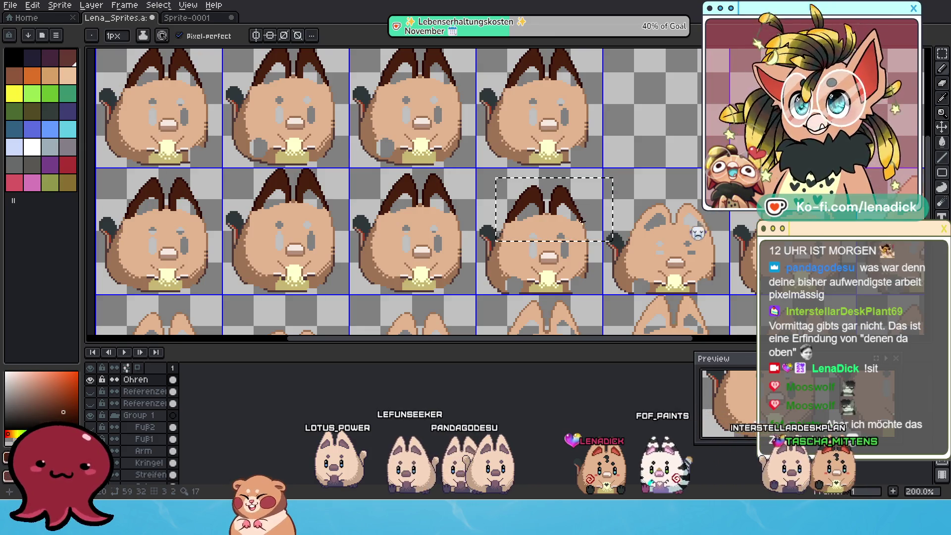
{"action": "scroll", "coordinate": [589, 226], "scroll_direction": "up", "scroll_amount": 3}
{"action": "key", "text": "ctrl+z"}
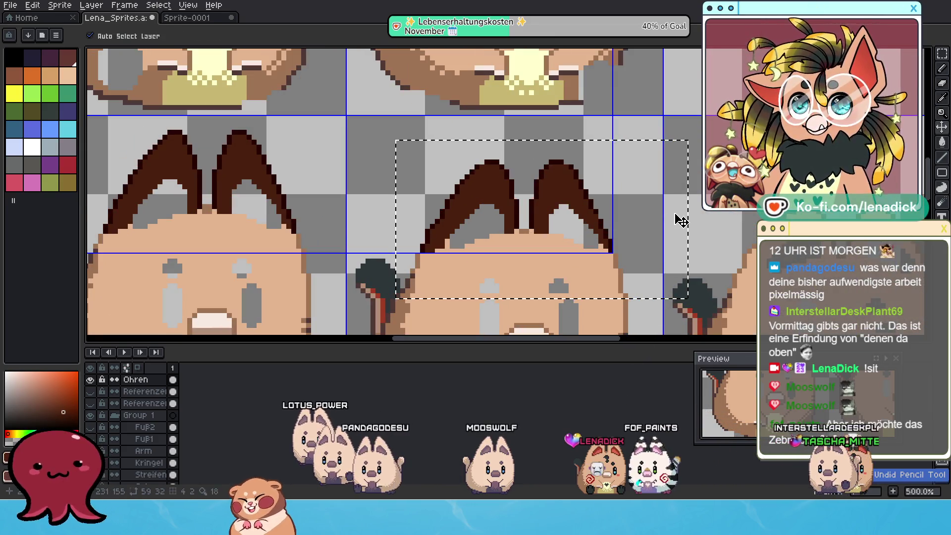
{"action": "key", "text": "b"}
Copy the selected ears onto the next earless cat and confirm the placement.
{"action": "mouse_move", "coordinate": [696, 173]}
{"action": "left_mouse_down"}
{"action": "mouse_move", "coordinate": [501, 126]}
{"action": "mouse_move", "coordinate": [399, 78]}
{"action": "left_mouse_up"}
{"action": "scroll", "coordinate": [398, 77], "scroll_direction": "down", "scroll_amount": 1}
{"action": "left_click_drag", "start_coordinate": [558, 164], "coordinate": [526, 184]}
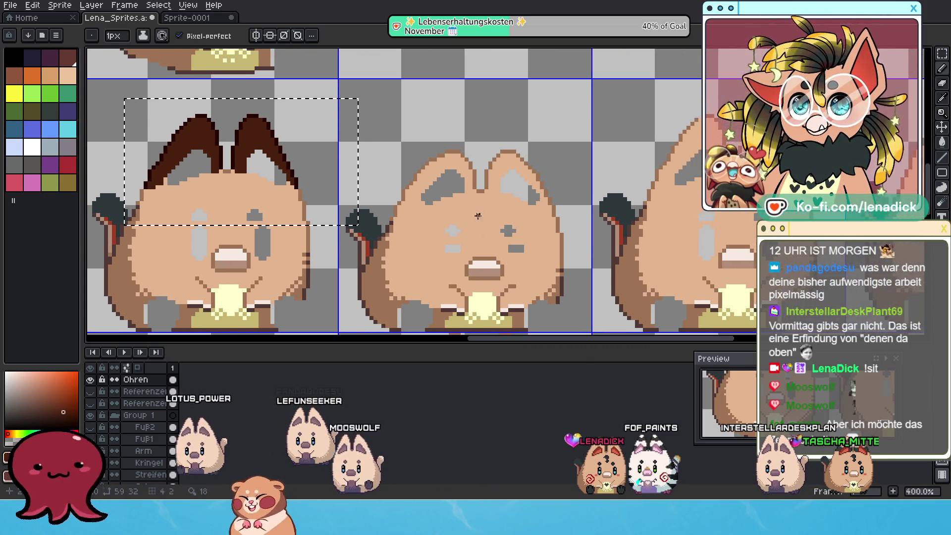
{"action": "scroll", "coordinate": [526, 184], "scroll_direction": "up", "scroll_amount": 3}
{"action": "scroll", "coordinate": [514, 194], "scroll_direction": "down", "scroll_amount": 2}
{"action": "key", "text": "m"}
{"action": "mouse_move", "coordinate": [363, 81]}
{"action": "left_mouse_down"}
{"action": "mouse_move", "coordinate": [365, 93]}
{"action": "mouse_move", "coordinate": [637, 106]}
{"action": "mouse_move", "coordinate": [685, 121]}
{"action": "left_mouse_up"}
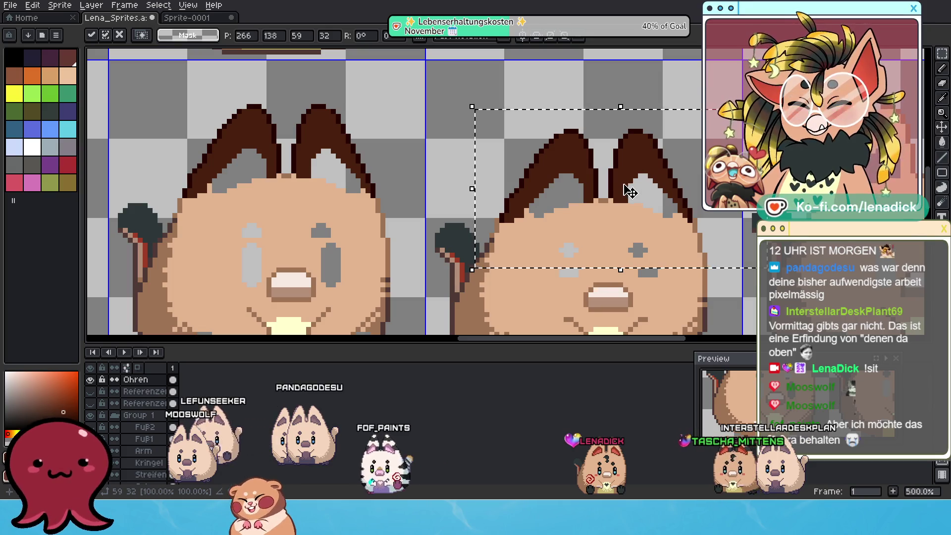
{"action": "scroll", "coordinate": [626, 188], "scroll_direction": "up", "scroll_amount": 2}
{"action": "key", "text": "Return"}
Toggle the Ohren layer off and on to check the copied ears on the new cat.
{"action": "left_click_drag", "start_coordinate": [602, 158], "coordinate": [538, 192]}
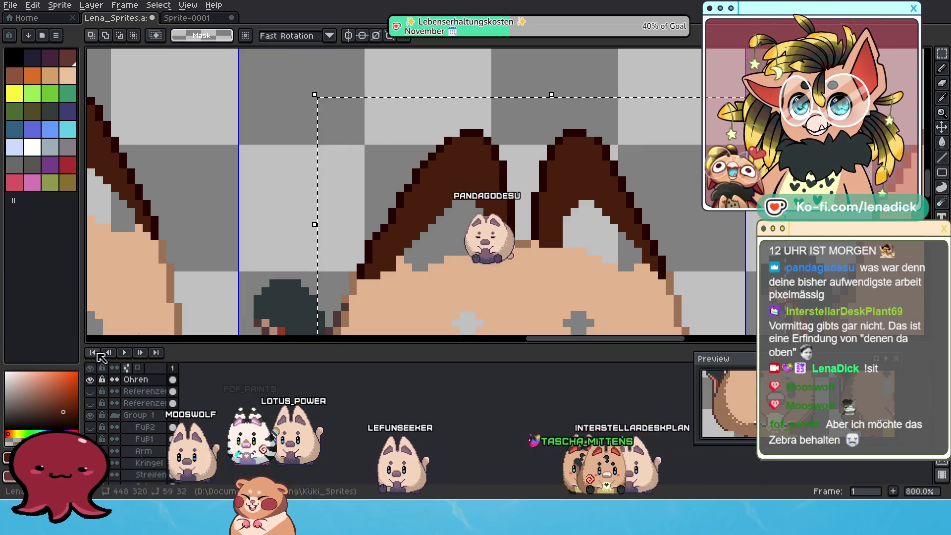
{"action": "left_click", "coordinate": [91, 380]}
{"action": "left_click", "coordinate": [90, 380]}
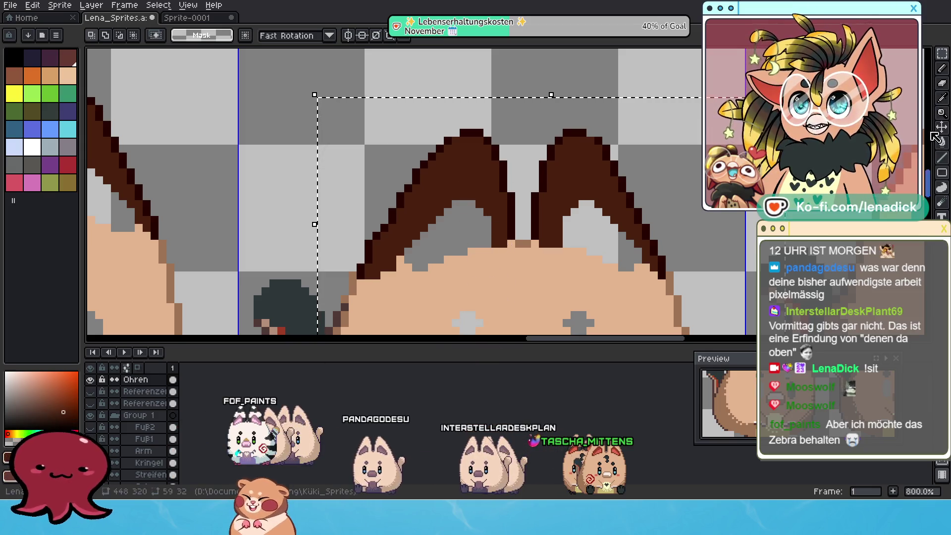
{"action": "key", "text": "b"}
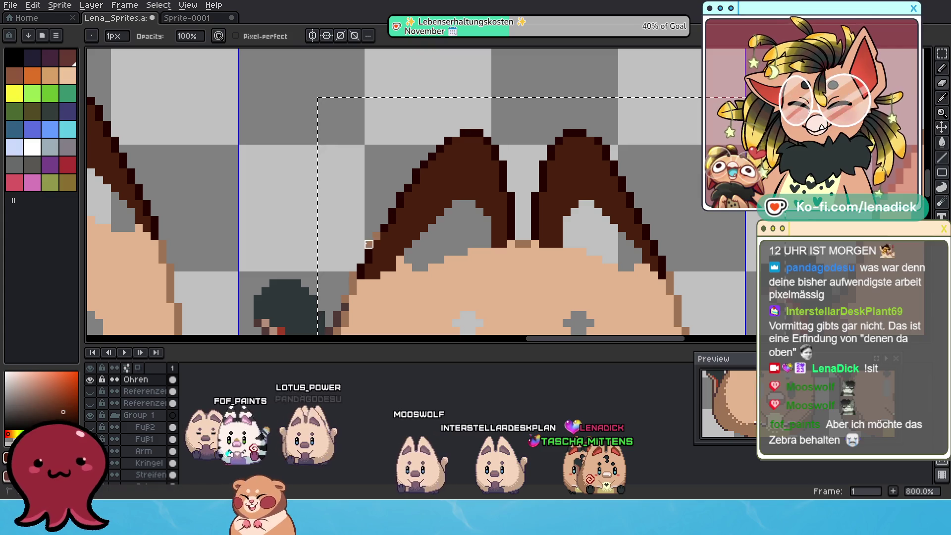
Redraw the left ear's upper outline and recolour the right ear's outer edge medium brown.
{"action": "mouse_move", "coordinate": [433, 173]}
{"action": "left_mouse_down"}
{"action": "mouse_move", "coordinate": [416, 163]}
{"action": "mouse_move", "coordinate": [446, 154]}
{"action": "mouse_move", "coordinate": [453, 165]}
{"action": "mouse_move", "coordinate": [495, 165]}
{"action": "left_mouse_up"}
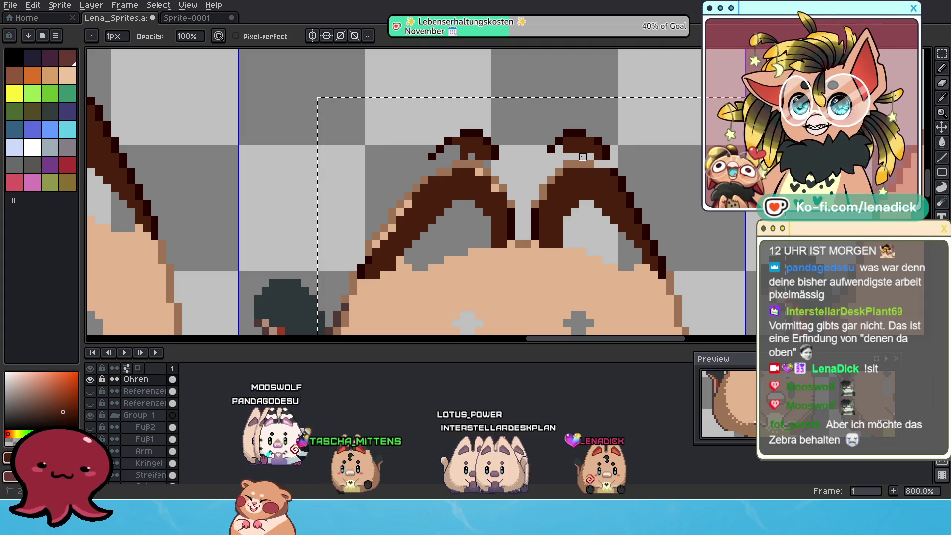
{"action": "mouse_move", "coordinate": [495, 151]}
{"action": "left_mouse_down"}
{"action": "mouse_move", "coordinate": [488, 159]}
{"action": "mouse_move", "coordinate": [503, 155]}
{"action": "mouse_move", "coordinate": [431, 149]}
{"action": "mouse_move", "coordinate": [471, 133]}
{"action": "mouse_move", "coordinate": [467, 149]}
{"action": "mouse_move", "coordinate": [509, 142]}
{"action": "left_mouse_up"}
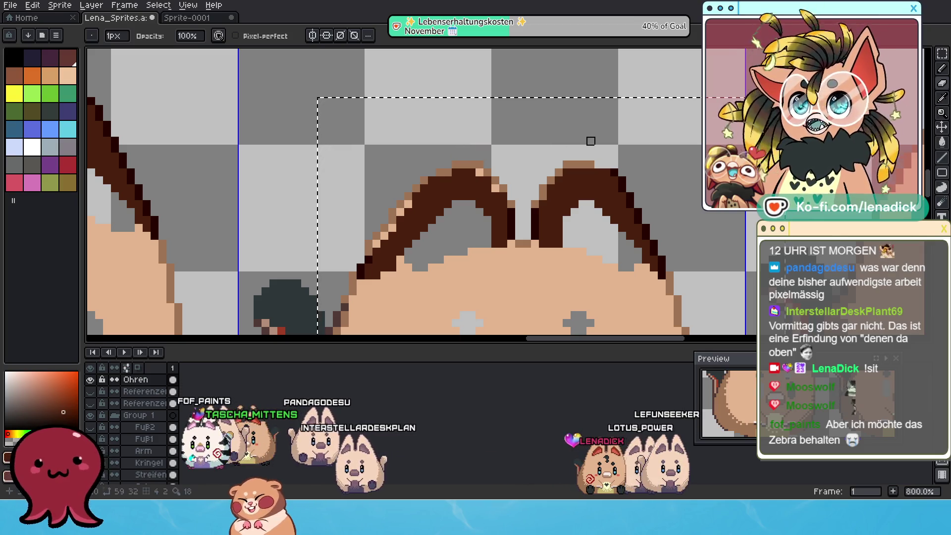
{"action": "scroll", "coordinate": [654, 155], "scroll_direction": "up", "scroll_amount": 2}
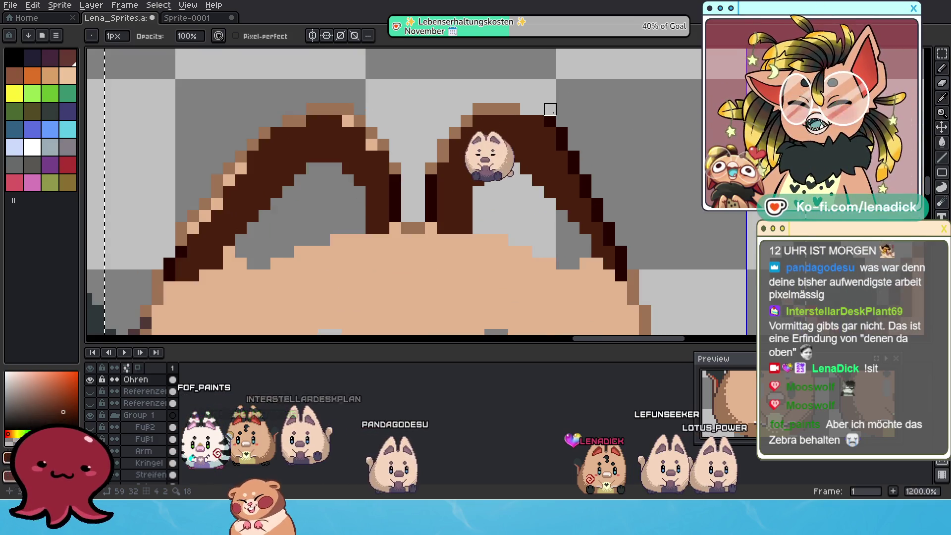
{"action": "key", "text": "ctrl+z"}
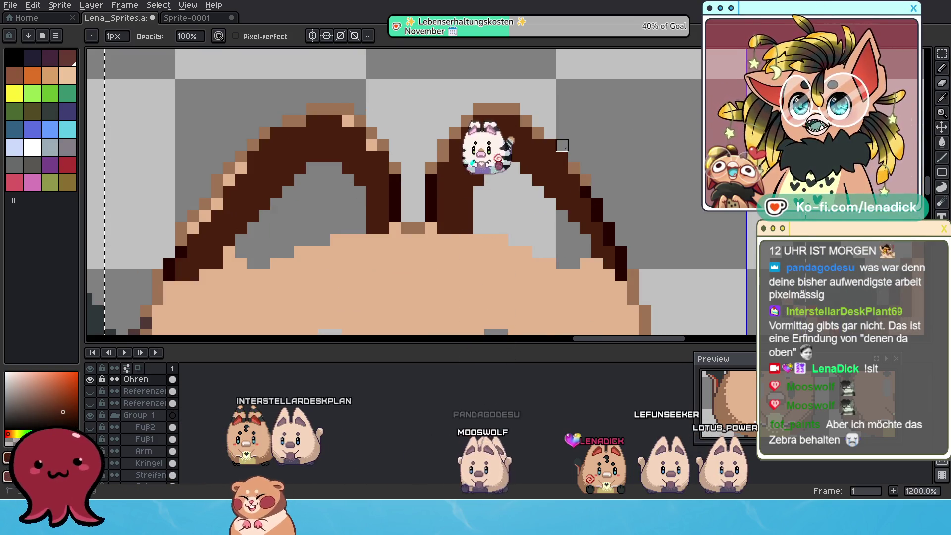
{"action": "left_click_drag", "start_coordinate": [586, 192], "coordinate": [597, 204]}
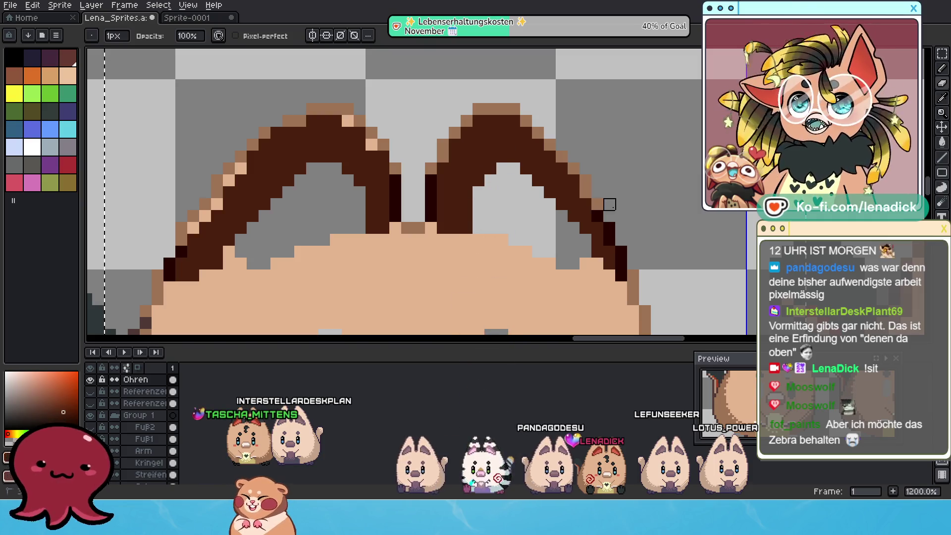
{"action": "scroll", "coordinate": [660, 200], "scroll_direction": "up", "scroll_amount": 1}
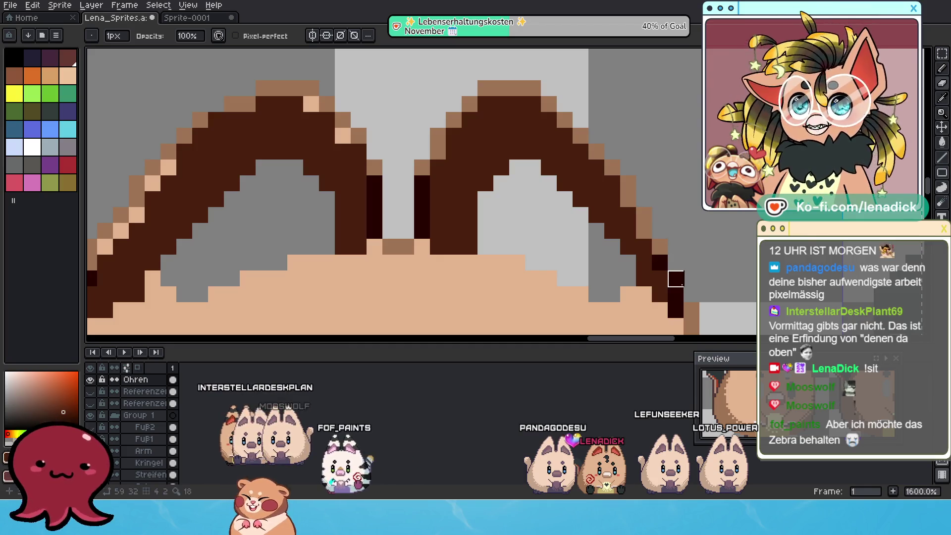
{"action": "scroll", "coordinate": [706, 246], "scroll_direction": "down", "scroll_amount": 1}
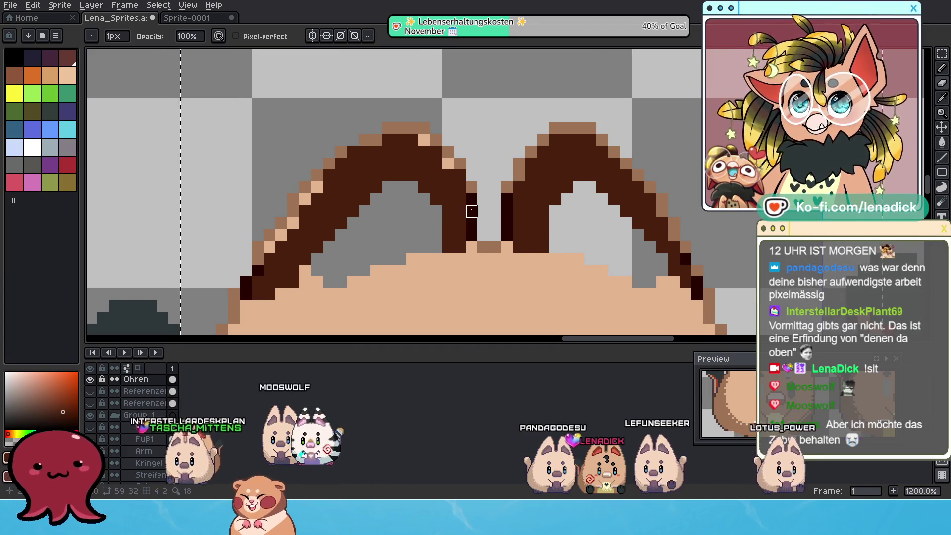
Trace both ears' outer outlines in dark brown with the pixel-perfect pencil.
{"action": "key", "text": "b"}
{"action": "left_click", "coordinate": [472, 212], "text": "alt"}
{"action": "left_click", "coordinate": [471, 187]}
{"action": "left_click_drag", "start_coordinate": [461, 163], "coordinate": [399, 127]}
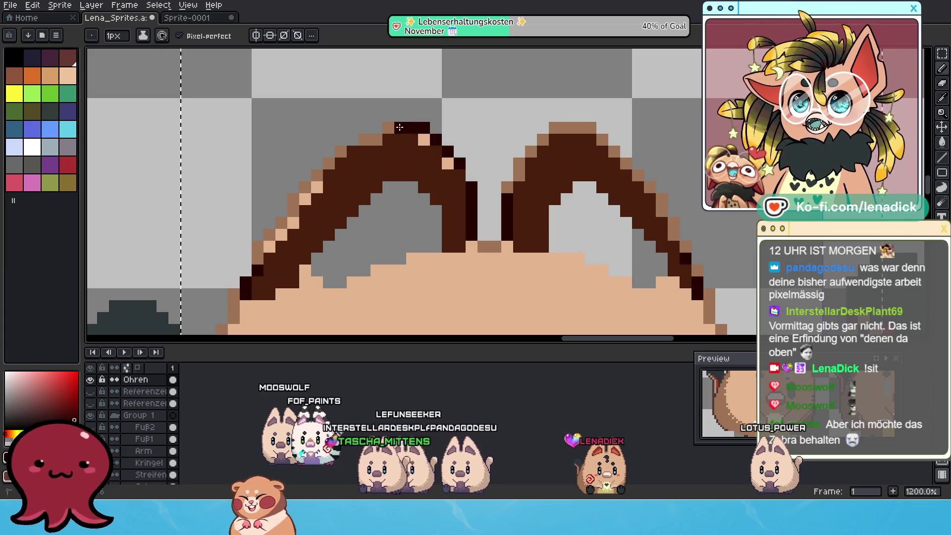
{"action": "left_click_drag", "start_coordinate": [351, 151], "coordinate": [310, 184]}
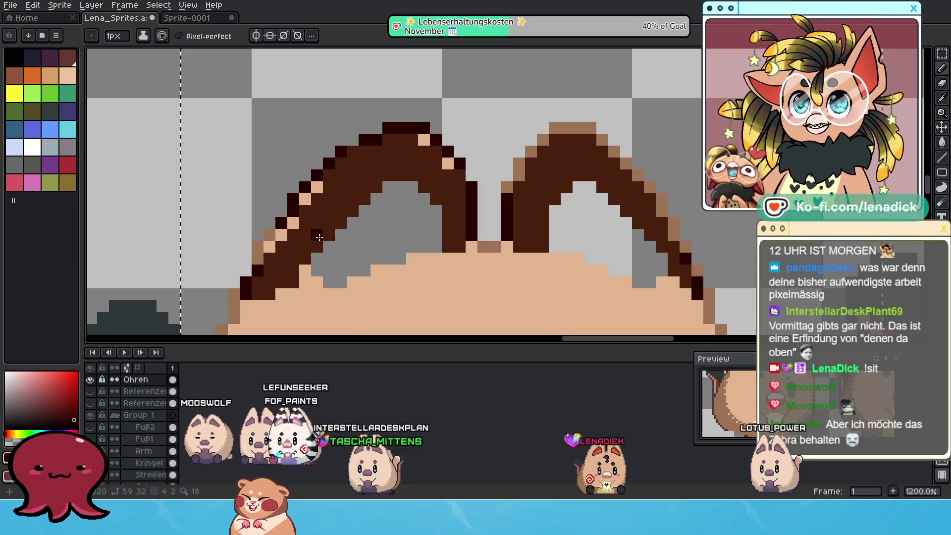
{"action": "left_click_drag", "start_coordinate": [270, 234], "coordinate": [261, 258]}
{"action": "scroll", "coordinate": [566, 210], "scroll_direction": "right", "scroll_amount": 2}
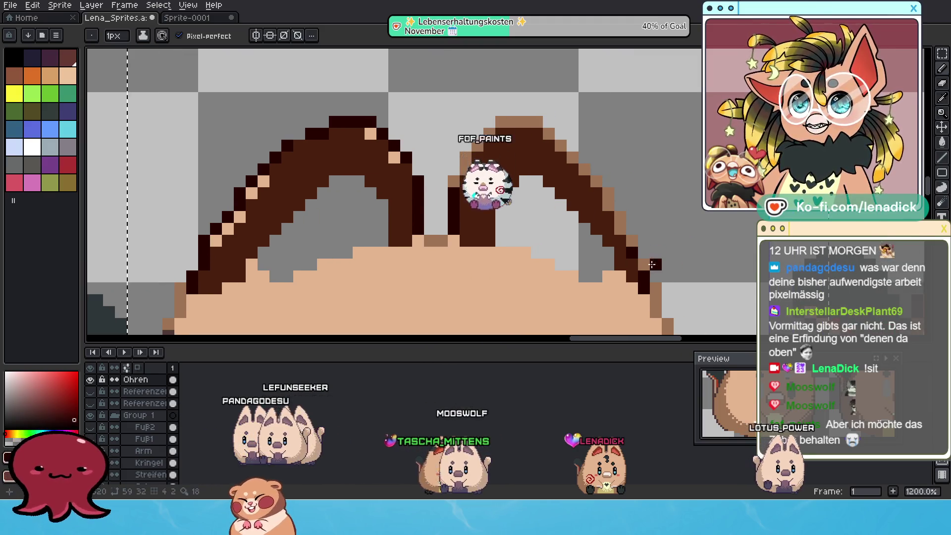
{"action": "mouse_move", "coordinate": [624, 230]}
{"action": "left_mouse_down"}
{"action": "mouse_move", "coordinate": [583, 169]}
{"action": "mouse_move", "coordinate": [504, 116]}
{"action": "left_mouse_up"}
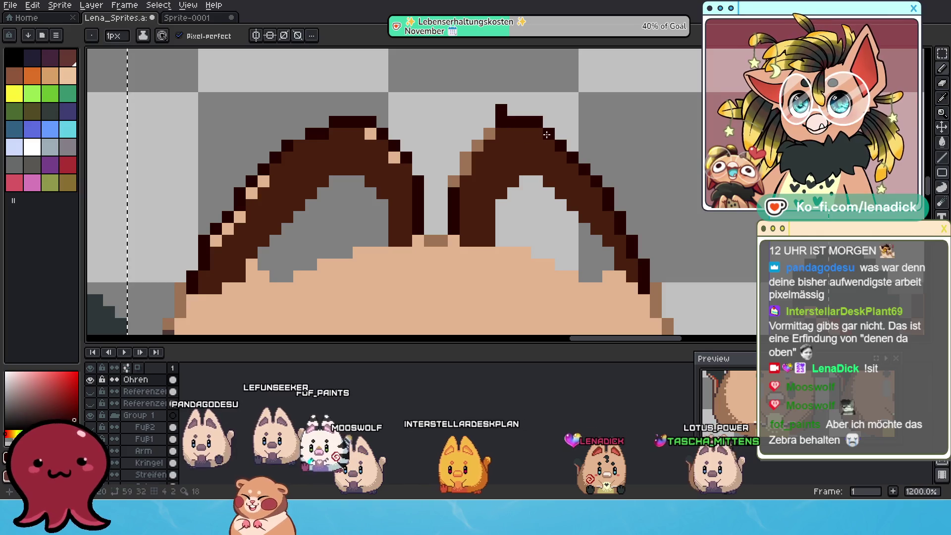
Undo the stray dark pixel above the right ear and pick up the dark brown.
{"action": "key", "text": "ctrl+z"}
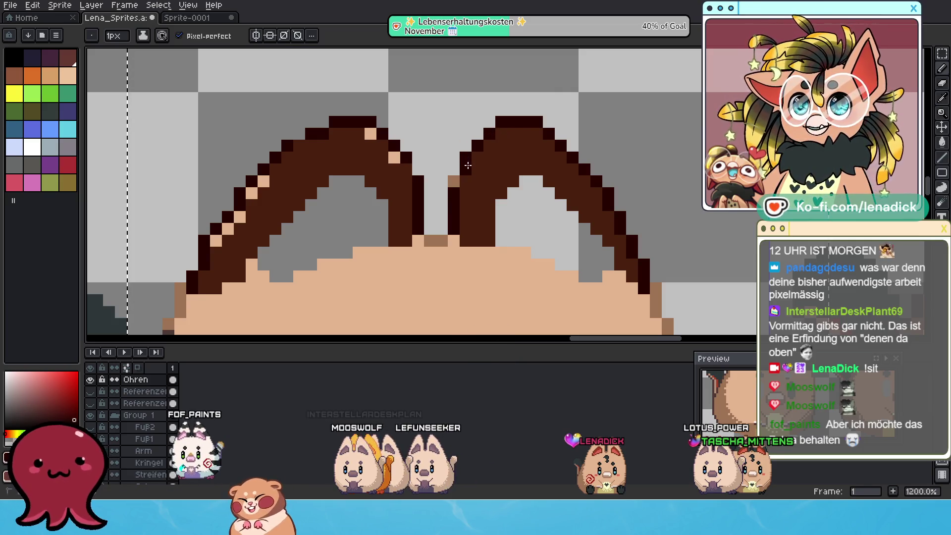
{"action": "left_click", "coordinate": [397, 160], "text": "alt"}
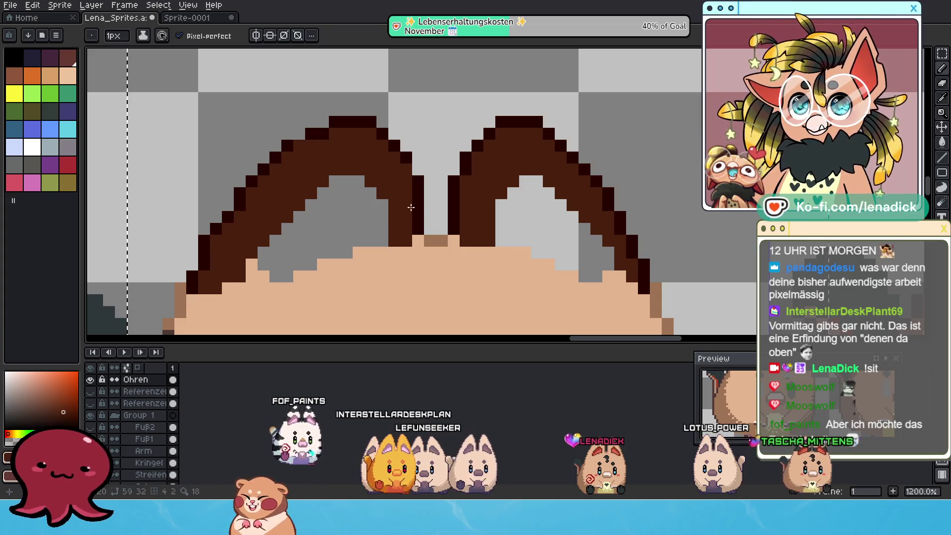
{"action": "scroll", "coordinate": [416, 202], "scroll_direction": "down", "scroll_amount": 6}
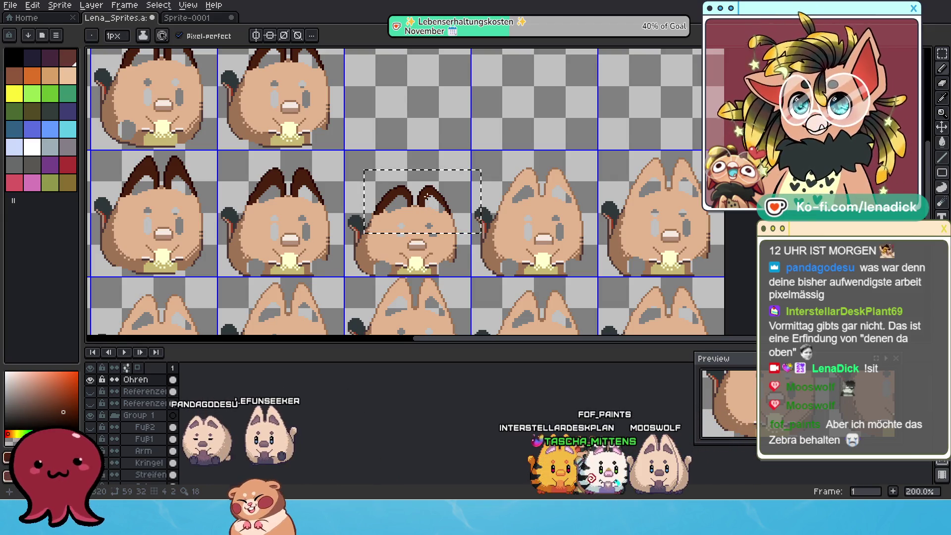
{"action": "scroll", "coordinate": [429, 209], "scroll_direction": "up", "scroll_amount": 4}
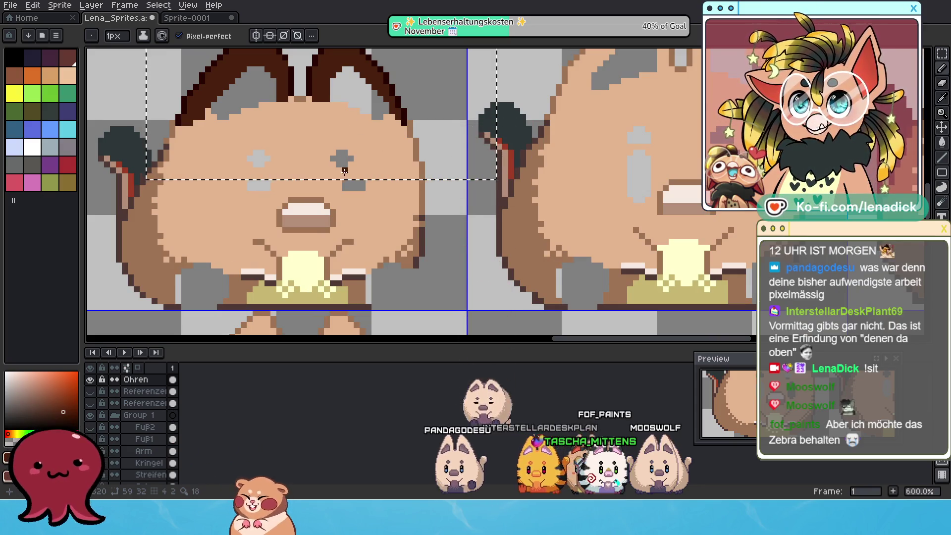
{"action": "left_click_drag", "start_coordinate": [360, 131], "coordinate": [423, 198]}
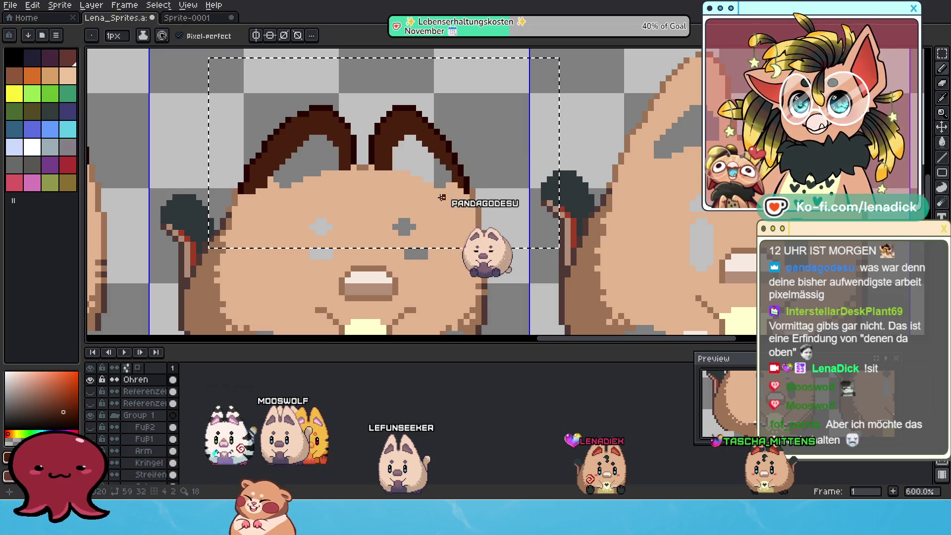
{"action": "left_click_drag", "start_coordinate": [421, 116], "coordinate": [482, 167]}
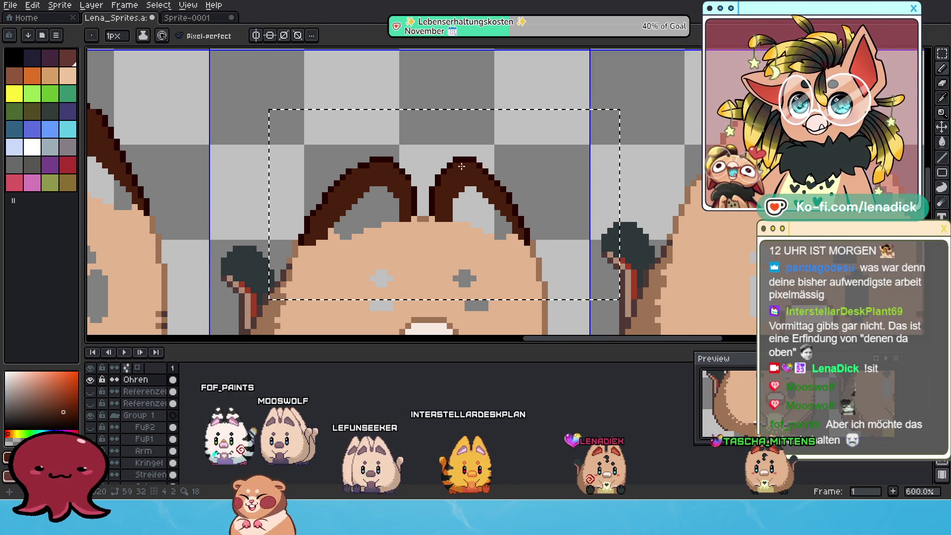
{"action": "left_click_drag", "start_coordinate": [615, 160], "coordinate": [487, 190]}
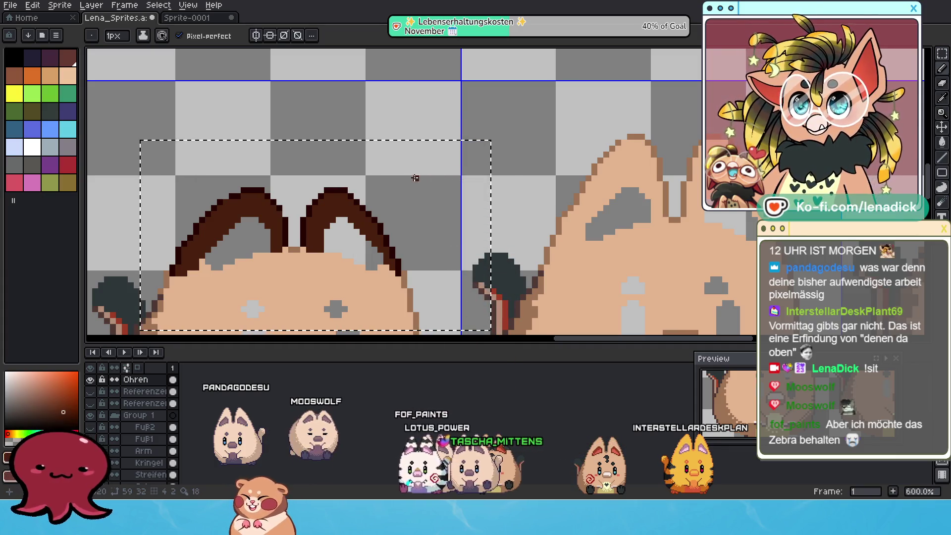
{"action": "scroll", "coordinate": [493, 189], "scroll_direction": "down", "scroll_amount": 4}
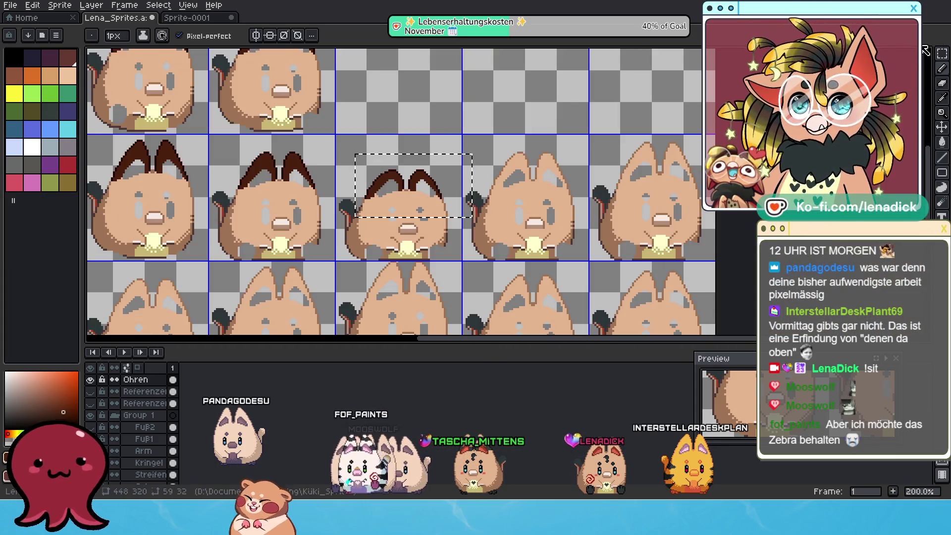
{"action": "left_click", "coordinate": [942, 53]}
Place a copy of the second cat's ears on the third cat, nudging them into position.
{"action": "scroll", "coordinate": [223, 126], "scroll_direction": "up", "scroll_amount": 2}
{"action": "scroll", "coordinate": [270, 171], "scroll_direction": "down", "scroll_amount": 2}
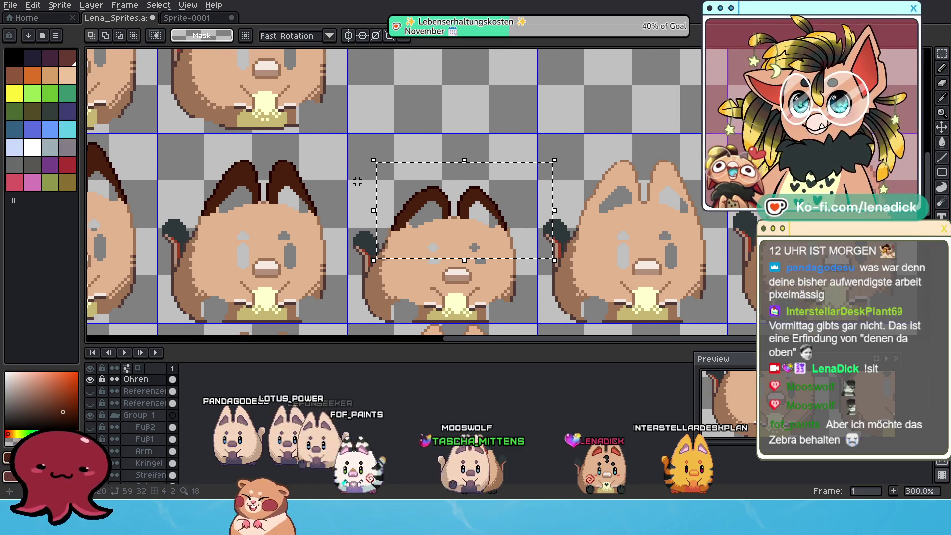
{"action": "left_click_drag", "start_coordinate": [336, 215], "coordinate": [337, 215]}
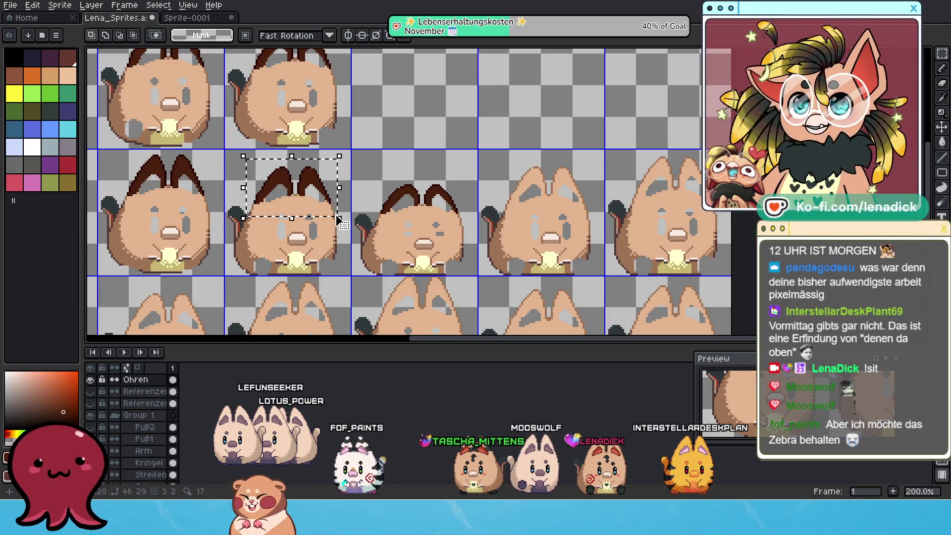
{"action": "scroll", "coordinate": [409, 179], "scroll_direction": "up", "scroll_amount": 1}
{"action": "scroll", "coordinate": [472, 156], "scroll_direction": "right", "scroll_amount": 2}
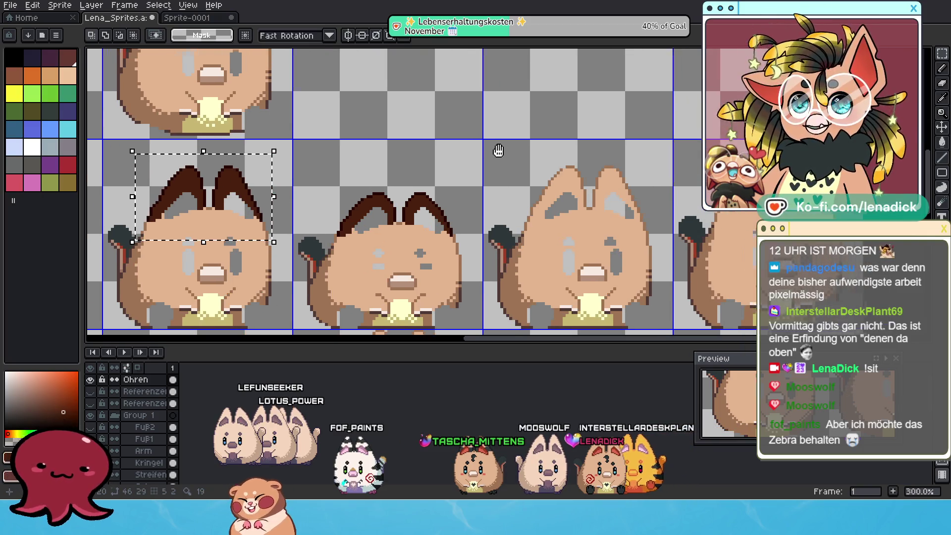
{"action": "left_click", "coordinate": [231, 169]}
{"action": "left_click_drag", "start_coordinate": [210, 194], "coordinate": [587, 196]}
{"action": "scroll", "coordinate": [589, 197], "scroll_direction": "up", "scroll_amount": 6}
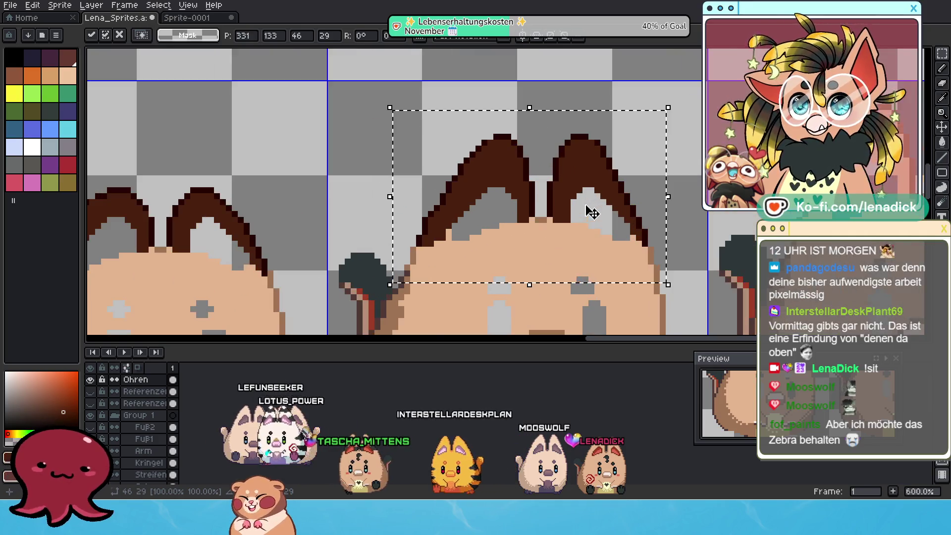
{"action": "key", "text": "Down"}
{"action": "key", "text": "Down"}
{"action": "key", "text": "Up"}
{"action": "key", "text": "Up"}
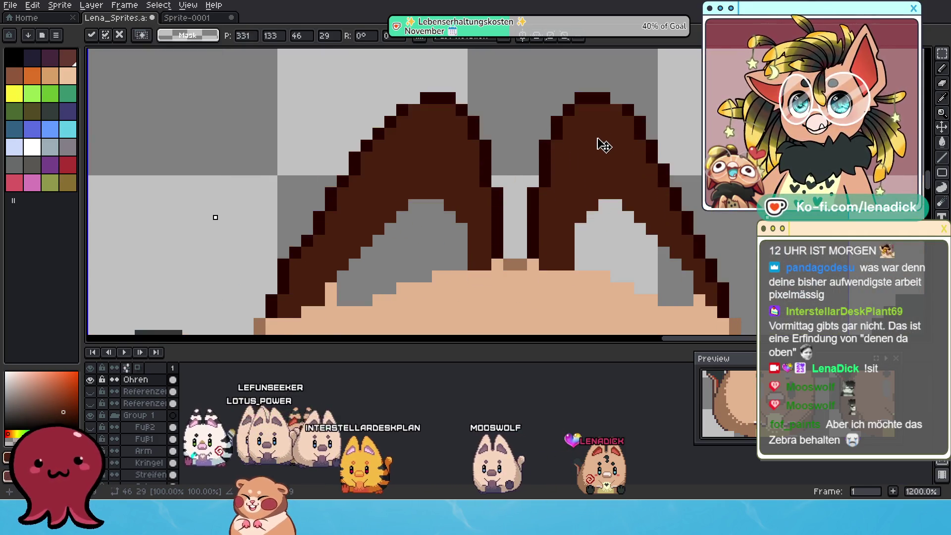
{"action": "scroll", "coordinate": [586, 141], "scroll_direction": "down", "scroll_amount": 6}
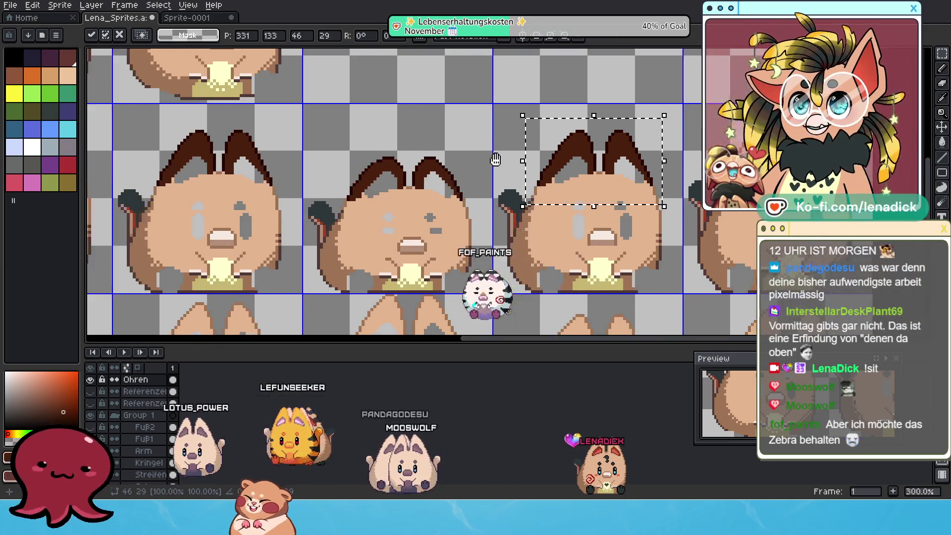
Transform a copy of the left cat's ears onto the next cat and drop it in place.
{"action": "mouse_move", "coordinate": [136, 113]}
{"action": "left_mouse_down"}
{"action": "mouse_move", "coordinate": [297, 187]}
{"action": "mouse_move", "coordinate": [283, 200]}
{"action": "left_mouse_up"}
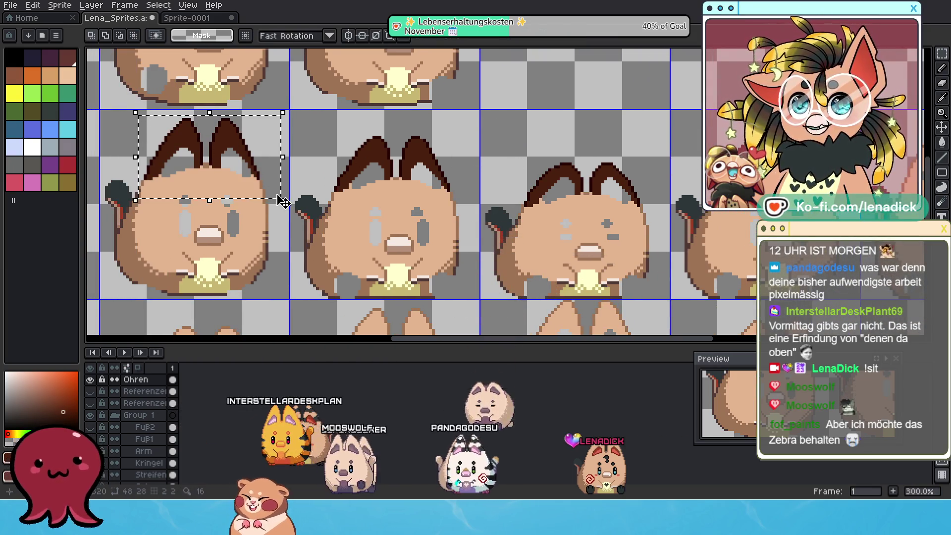
{"action": "key", "text": "ctrl+t"}
{"action": "mouse_move", "coordinate": [217, 151]}
{"action": "left_mouse_down"}
{"action": "mouse_move", "coordinate": [658, 119]}
{"action": "mouse_move", "coordinate": [353, 123]}
{"action": "mouse_move", "coordinate": [243, 150]}
{"action": "mouse_move", "coordinate": [564, 191]}
{"action": "mouse_move", "coordinate": [571, 205]}
{"action": "left_mouse_up"}
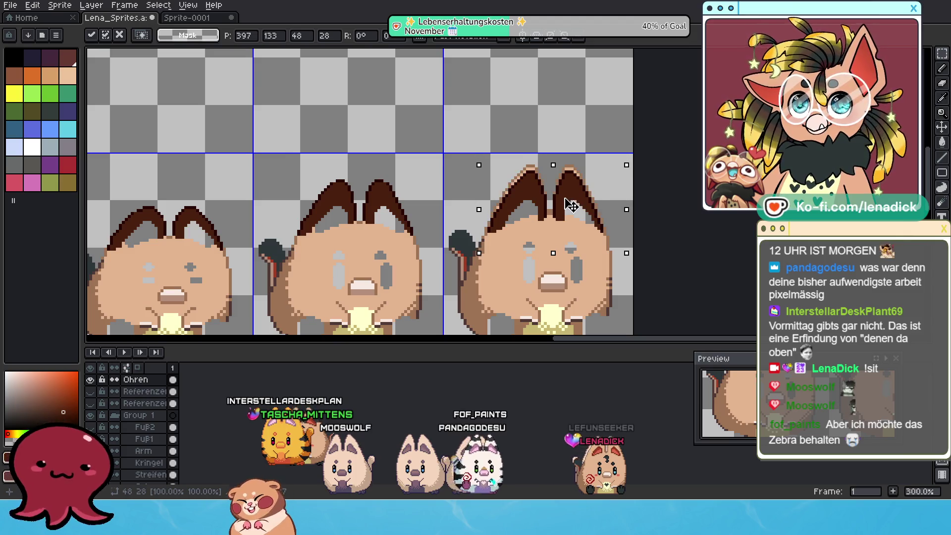
{"action": "scroll", "coordinate": [571, 201], "scroll_direction": "up", "scroll_amount": 3}
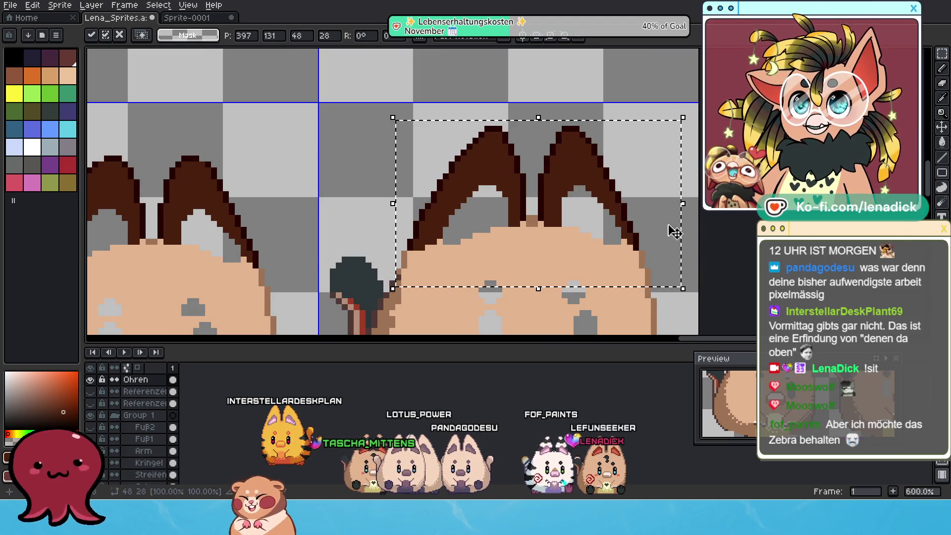
{"action": "scroll", "coordinate": [689, 242], "scroll_direction": "down", "scroll_amount": 3}
{"action": "left_click", "coordinate": [508, 190]}
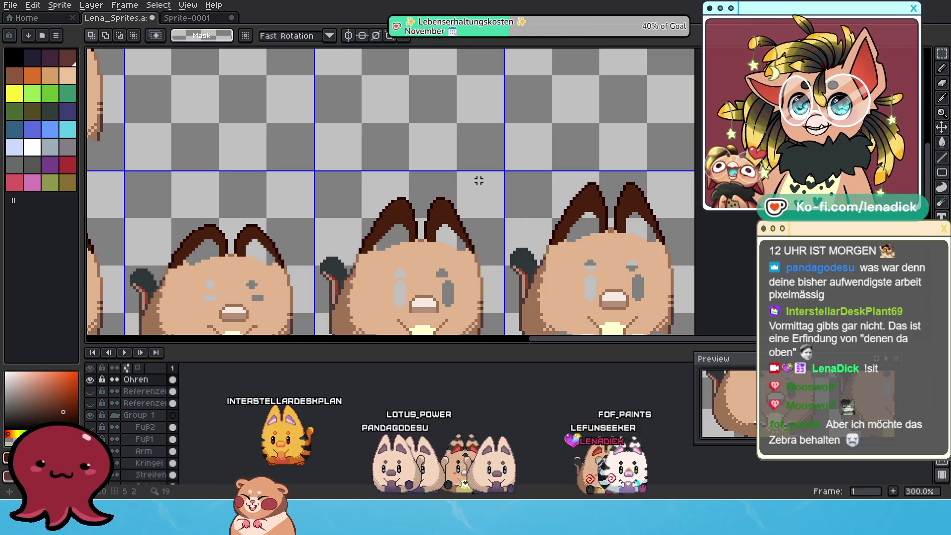
{"action": "scroll", "coordinate": [475, 182], "scroll_direction": "down", "scroll_amount": 4}
{"action": "scroll", "coordinate": [471, 184], "scroll_direction": "up", "scroll_amount": 4}
{"action": "scroll", "coordinate": [468, 186], "scroll_direction": "down", "scroll_amount": 2}
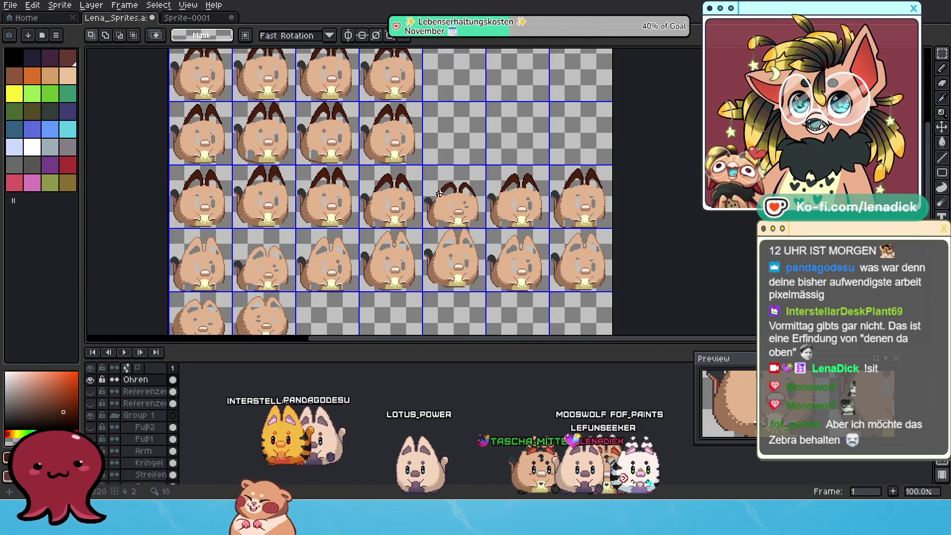
Move the top-right frame's ears onto the earless cat below, one pixel further left.
{"action": "scroll", "coordinate": [448, 190], "scroll_direction": "up", "scroll_amount": 2}
{"action": "scroll", "coordinate": [448, 190], "scroll_direction": "down", "scroll_amount": 2}
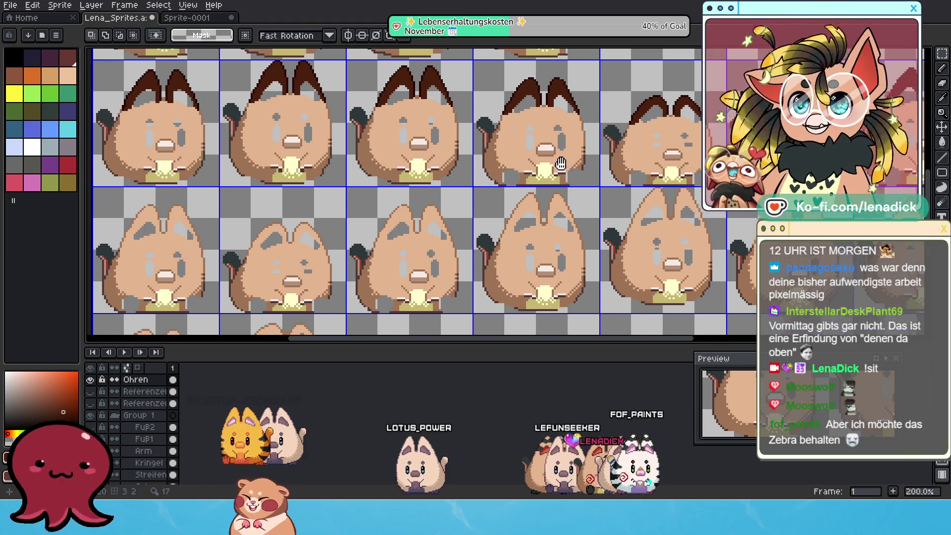
{"action": "left_click_drag", "start_coordinate": [622, 134], "coordinate": [622, 135]}
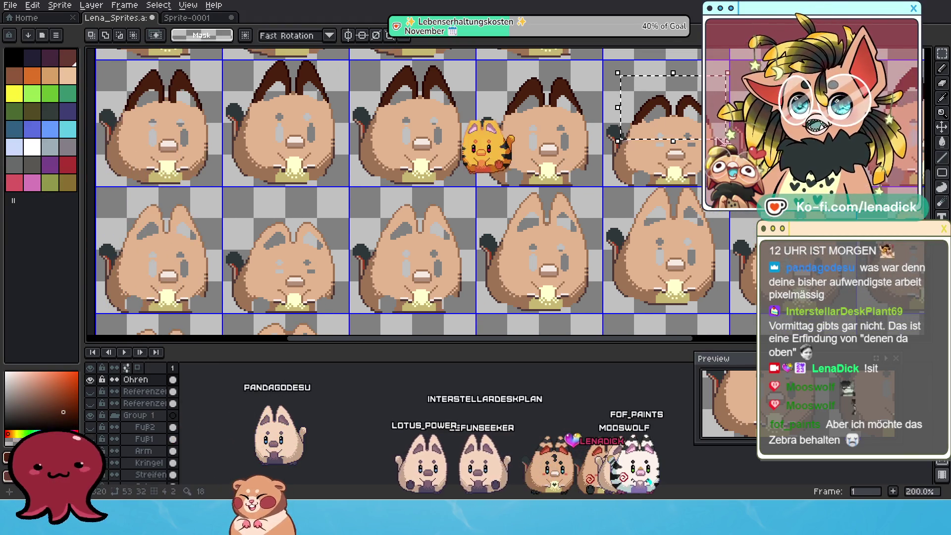
{"action": "left_click_drag", "start_coordinate": [696, 110], "coordinate": [371, 218]}
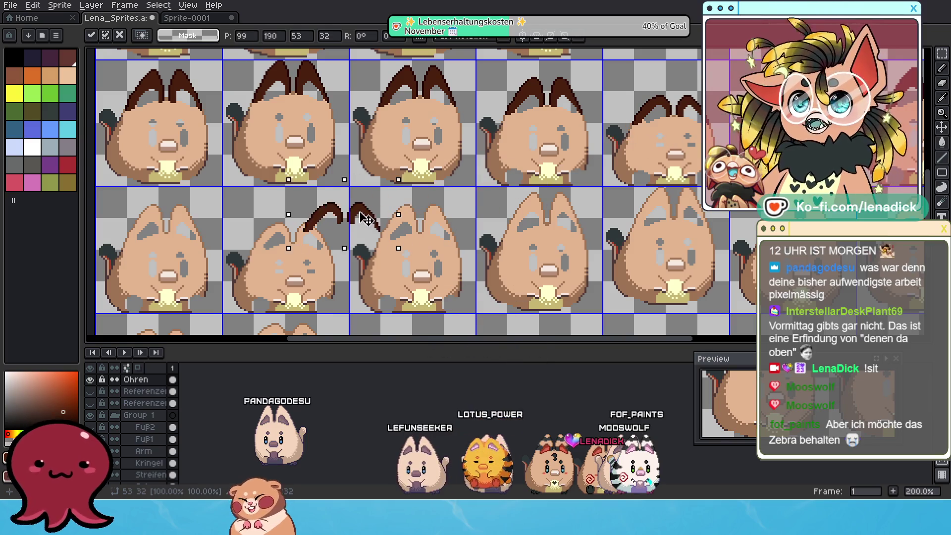
{"action": "scroll", "coordinate": [264, 231], "scroll_direction": "up", "scroll_amount": 4}
{"action": "left_click_drag", "start_coordinate": [415, 239], "coordinate": [412, 238]}
{"action": "scroll", "coordinate": [416, 239], "scroll_direction": "down", "scroll_amount": 4}
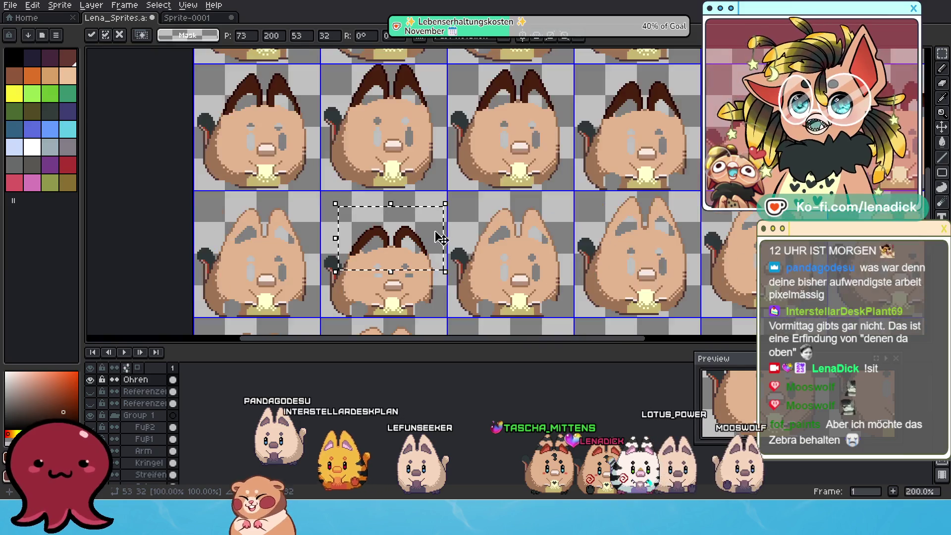
{"action": "scroll", "coordinate": [558, 173], "scroll_direction": "down", "scroll_amount": 1}
{"action": "scroll", "coordinate": [615, 151], "scroll_direction": "up", "scroll_amount": 1}
Select another pair of ears, shift them one pixel right and down, and commit them.
{"action": "mouse_move", "coordinate": [540, 100]}
{"action": "left_mouse_down"}
{"action": "mouse_move", "coordinate": [631, 149]}
{"action": "mouse_move", "coordinate": [232, 255]}
{"action": "left_mouse_up"}
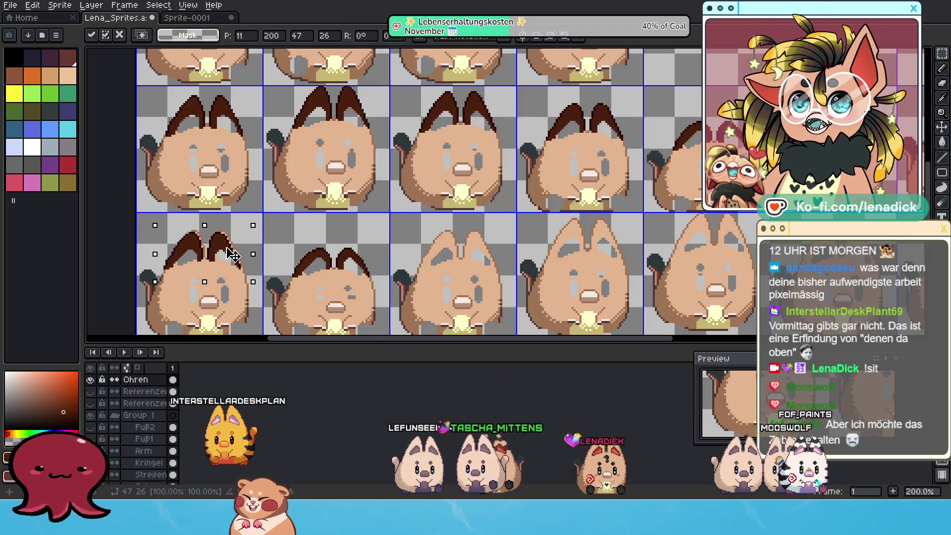
{"action": "scroll", "coordinate": [205, 264], "scroll_direction": "up", "scroll_amount": 4}
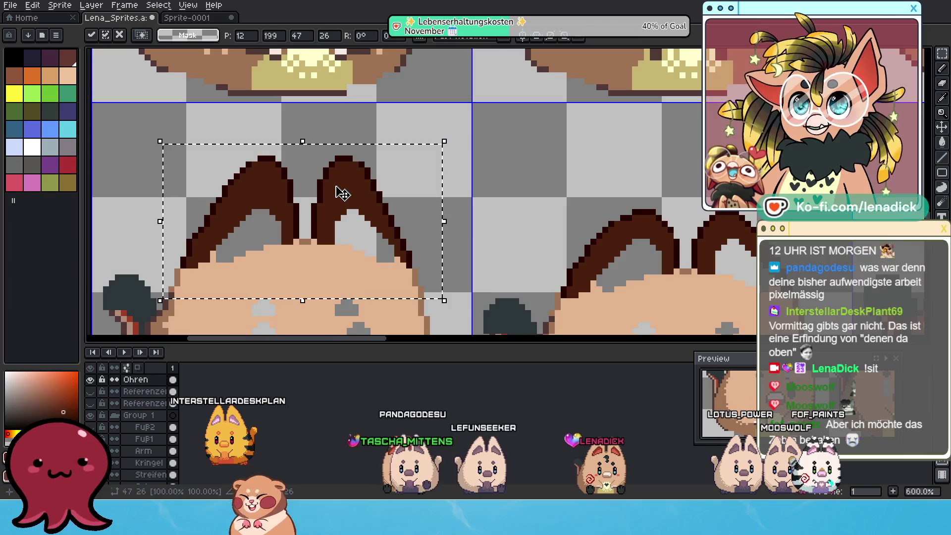
{"action": "left_click_drag", "start_coordinate": [336, 191], "coordinate": [341, 196]}
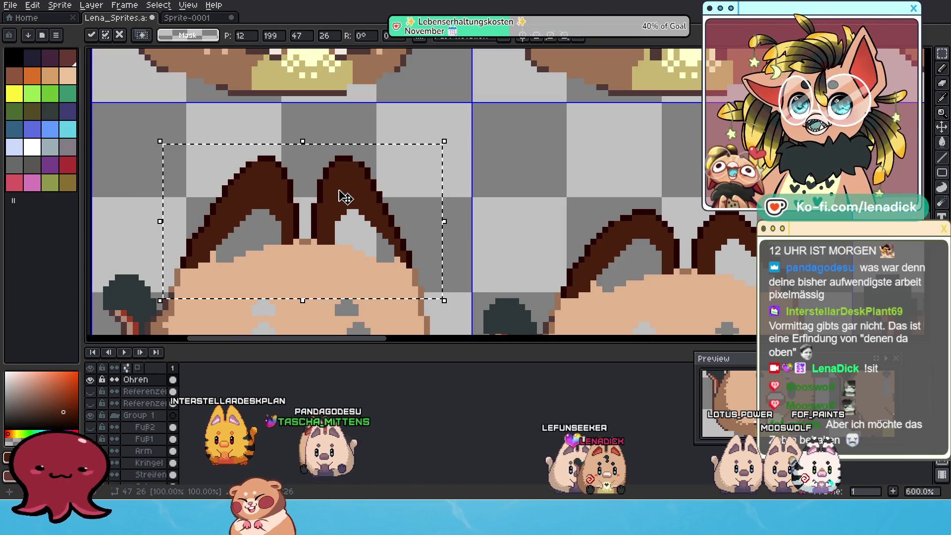
{"action": "scroll", "coordinate": [342, 196], "scroll_direction": "down", "scroll_amount": 4}
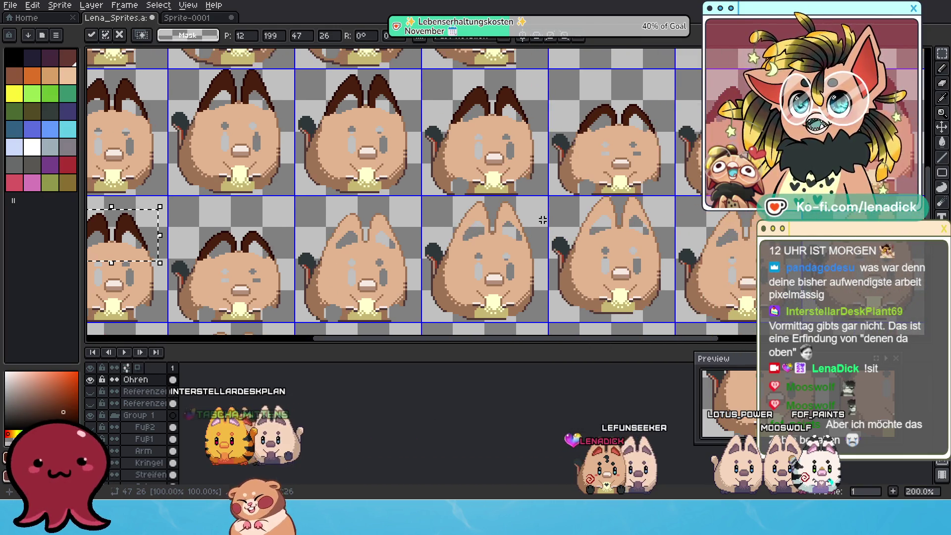
{"action": "scroll", "coordinate": [596, 201], "scroll_direction": "down", "scroll_amount": 1}
{"action": "scroll", "coordinate": [649, 200], "scroll_direction": "up", "scroll_amount": 1}
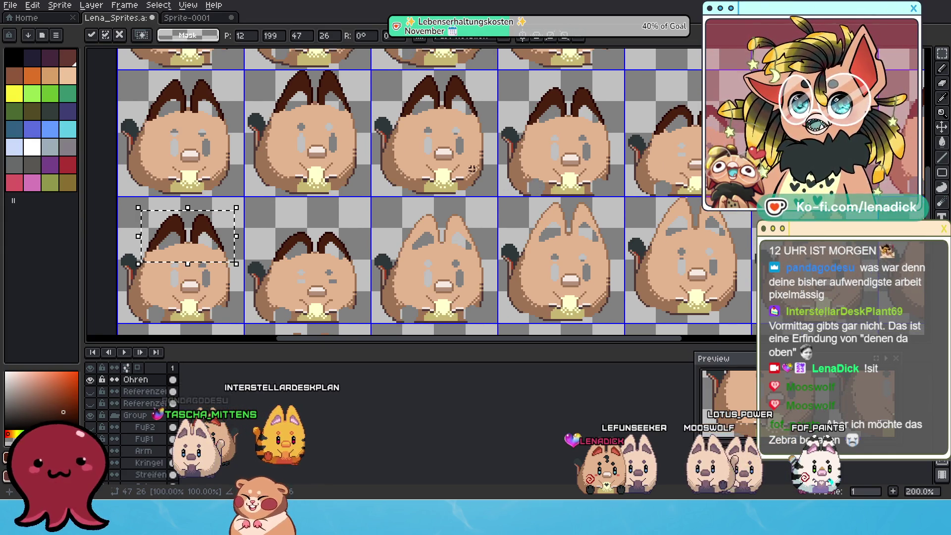
{"action": "key", "text": "Return"}
Copy the top fourth sprite's ears and paste them onto the earless sprite.
{"action": "mouse_move", "coordinate": [525, 77]}
{"action": "left_mouse_down"}
{"action": "mouse_move", "coordinate": [609, 128]}
{"action": "mouse_move", "coordinate": [614, 143]}
{"action": "left_mouse_up"}
{"action": "scroll", "coordinate": [590, 145], "scroll_direction": "up", "scroll_amount": 1}
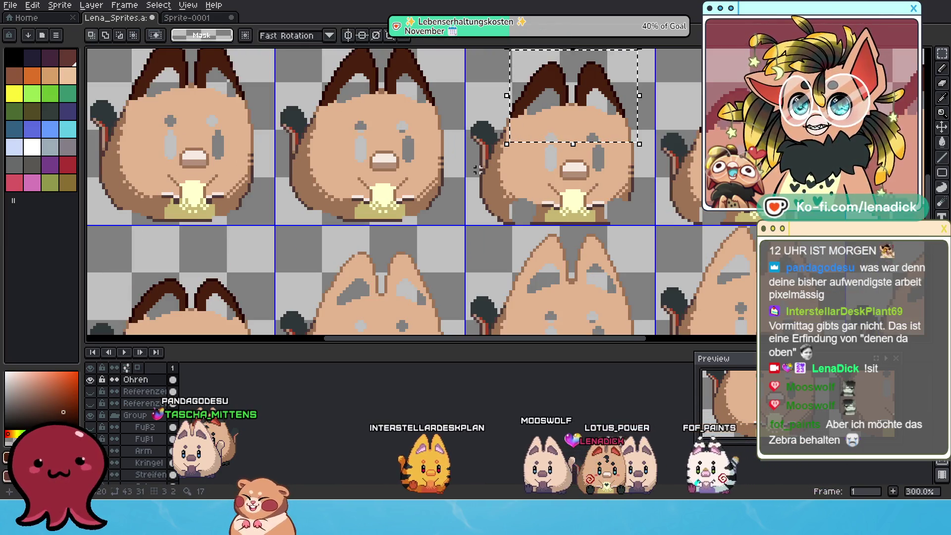
{"action": "scroll", "coordinate": [484, 164], "scroll_direction": "down", "scroll_amount": 1}
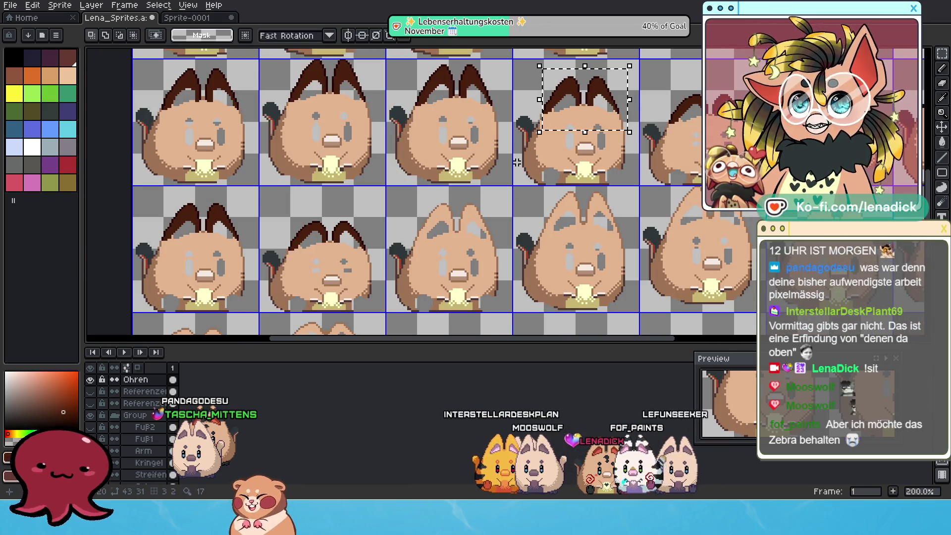
{"action": "key", "text": "ctrl+c"}
{"action": "key", "text": "ctrl+v"}
{"action": "mouse_move", "coordinate": [626, 115]}
{"action": "left_mouse_down"}
{"action": "mouse_move", "coordinate": [475, 178]}
{"action": "mouse_move", "coordinate": [483, 224]}
{"action": "mouse_move", "coordinate": [482, 209]}
{"action": "left_mouse_up"}
{"action": "scroll", "coordinate": [483, 224], "scroll_direction": "up", "scroll_amount": 3}
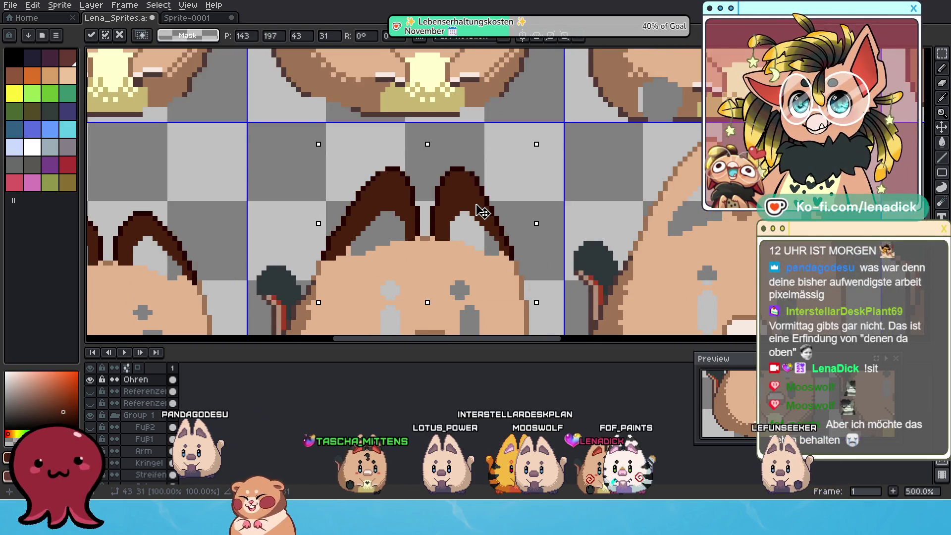
{"action": "scroll", "coordinate": [482, 209], "scroll_direction": "down", "scroll_amount": 4}
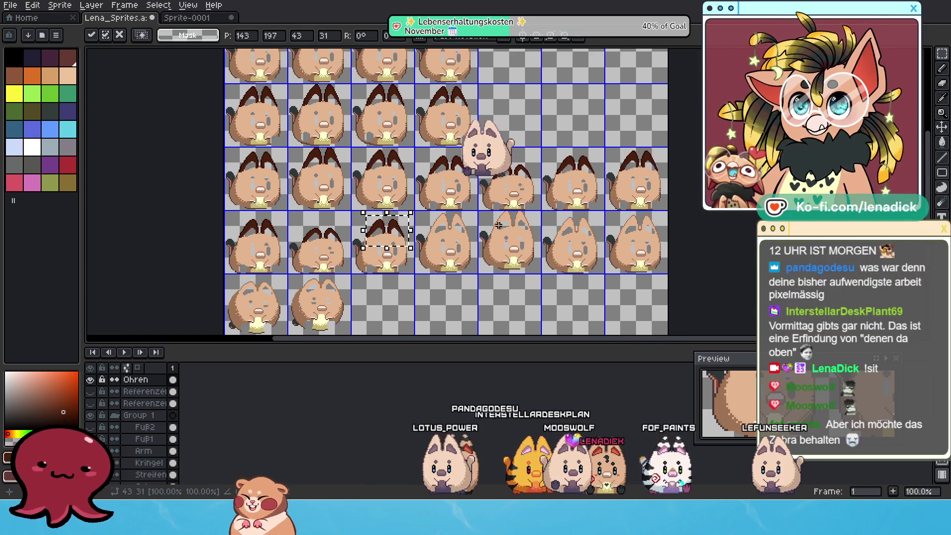
Pan across the sheet to inspect the newly eared sprite and its neighbours.
{"action": "scroll", "coordinate": [493, 222], "scroll_direction": "up", "scroll_amount": 1}
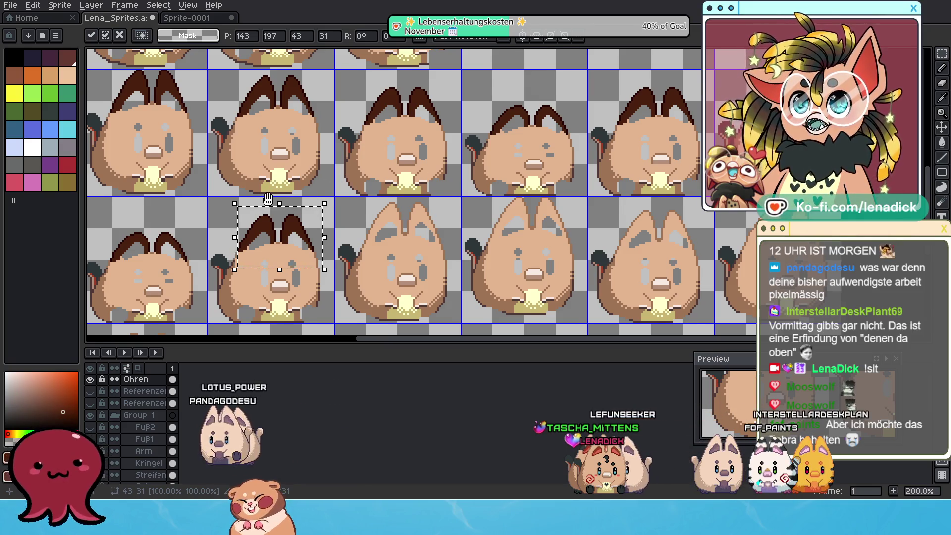
{"action": "left_click_drag", "start_coordinate": [281, 188], "coordinate": [473, 263]}
{"action": "mouse_move", "coordinate": [672, 203]}
{"action": "left_mouse_down"}
{"action": "mouse_move", "coordinate": [481, 174]}
{"action": "mouse_move", "coordinate": [511, 219]}
{"action": "left_mouse_up"}
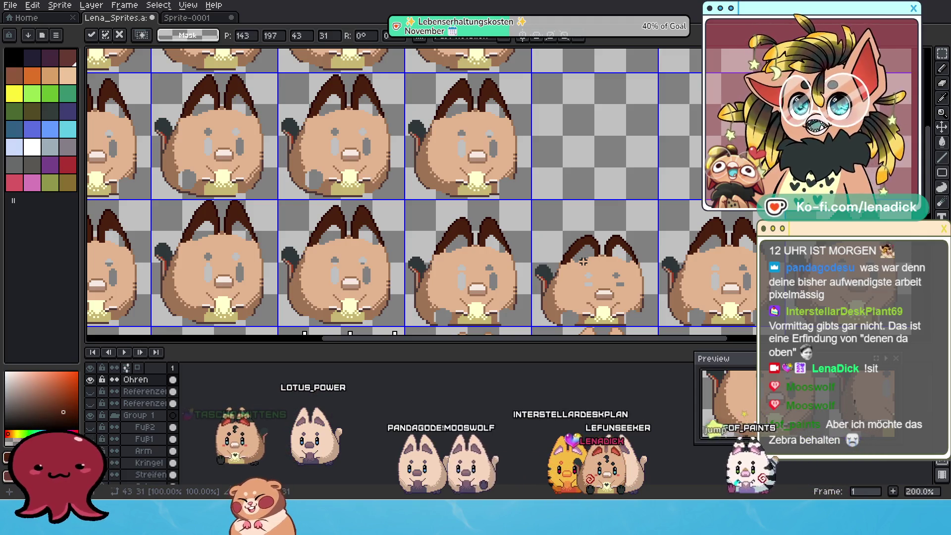
{"action": "scroll", "coordinate": [631, 241], "scroll_direction": "down", "scroll_amount": 3}
{"action": "scroll", "coordinate": [630, 198], "scroll_direction": "right", "scroll_amount": 2}
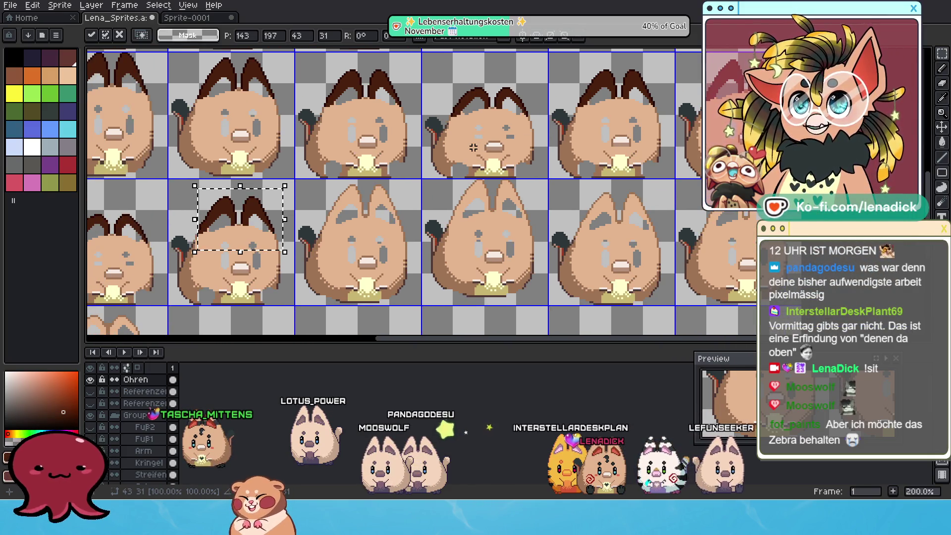
{"action": "scroll", "coordinate": [475, 147], "scroll_direction": "up", "scroll_amount": 1}
{"action": "scroll", "coordinate": [291, 210], "scroll_direction": "down", "scroll_amount": 1}
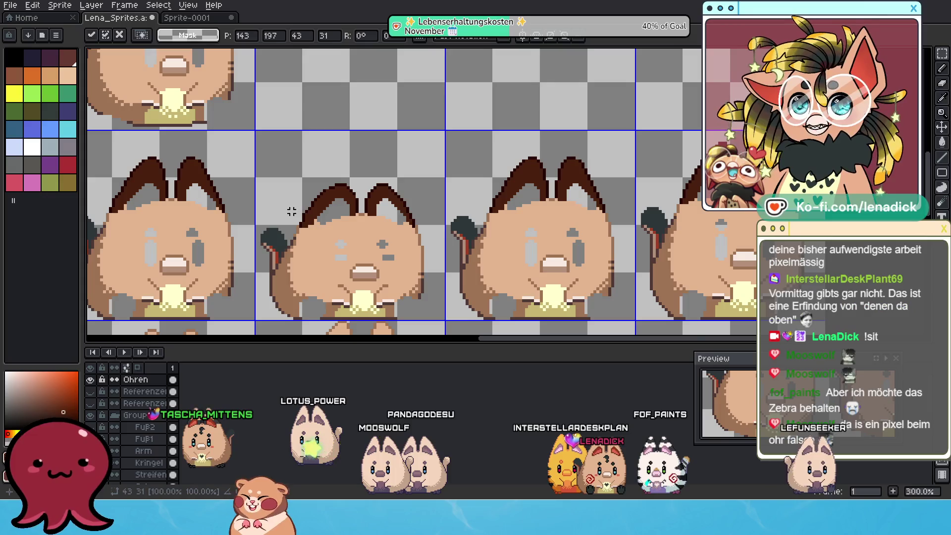
{"action": "scroll", "coordinate": [452, 227], "scroll_direction": "up", "scroll_amount": 1}
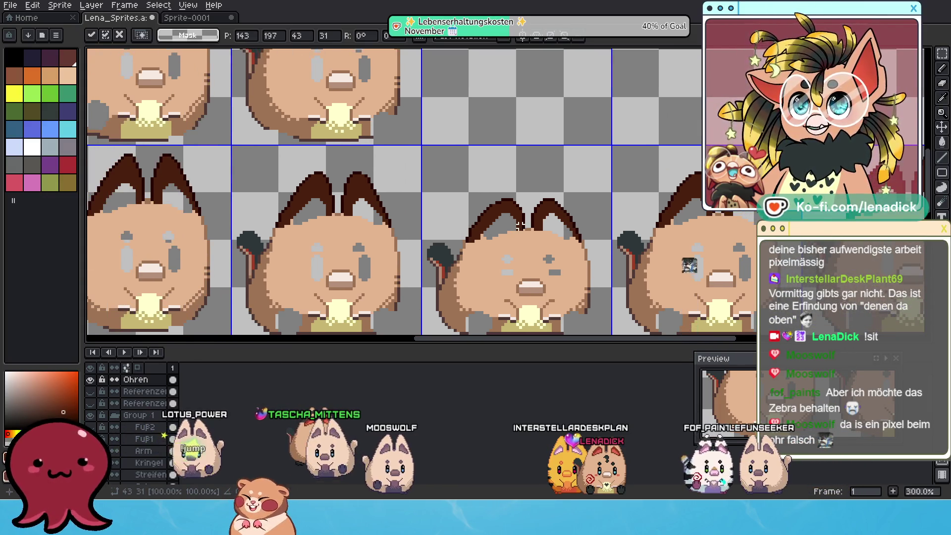
Switch to the single-pixel pencil and inspect the ear outlines on the middle cat heads.
{"action": "left_click", "coordinate": [942, 69]}
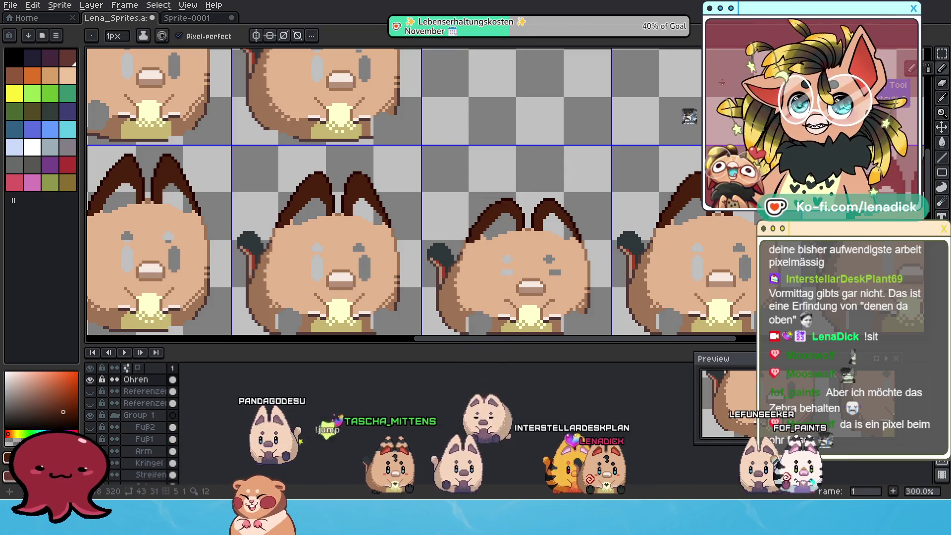
{"action": "scroll", "coordinate": [538, 214], "scroll_direction": "up", "scroll_amount": 2}
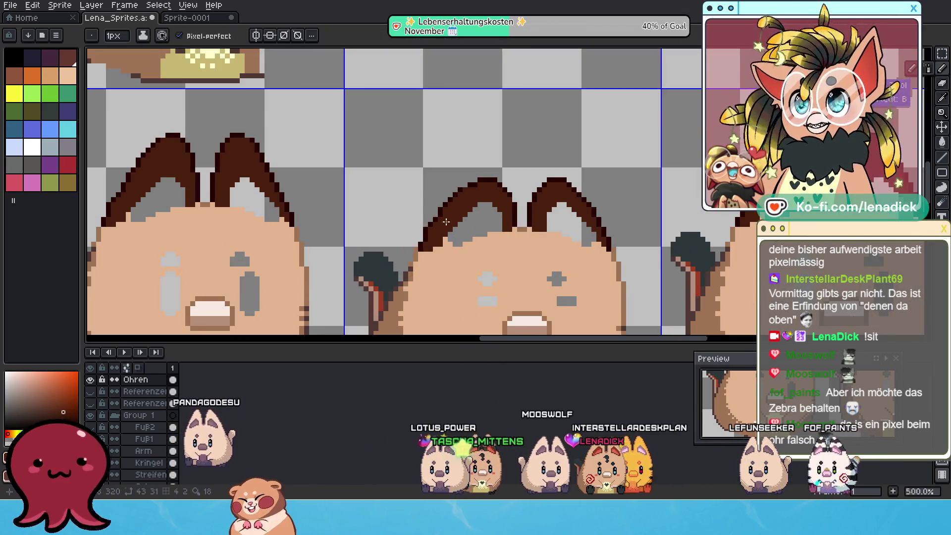
{"action": "scroll", "coordinate": [480, 225], "scroll_direction": "up", "scroll_amount": 1}
{"action": "scroll", "coordinate": [446, 213], "scroll_direction": "down", "scroll_amount": 2}
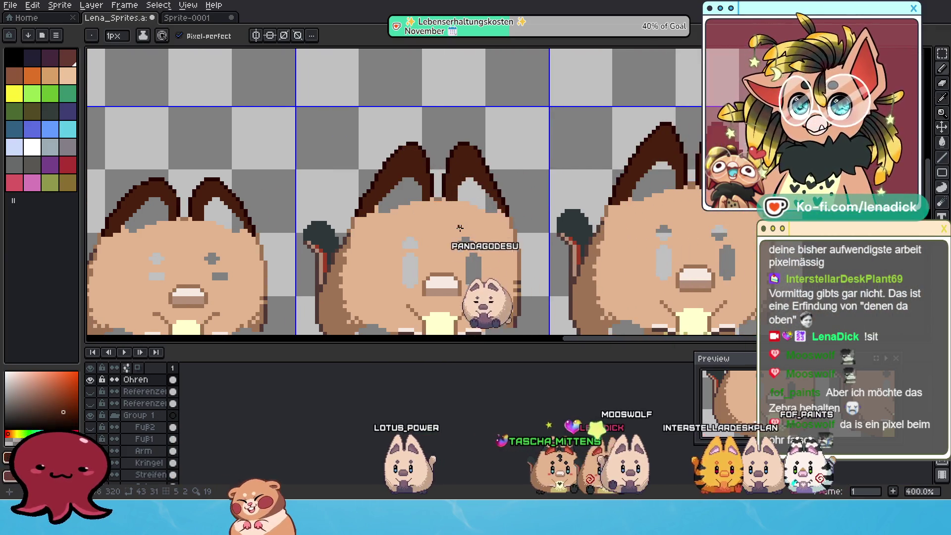
{"action": "scroll", "coordinate": [376, 196], "scroll_direction": "up", "scroll_amount": 5}
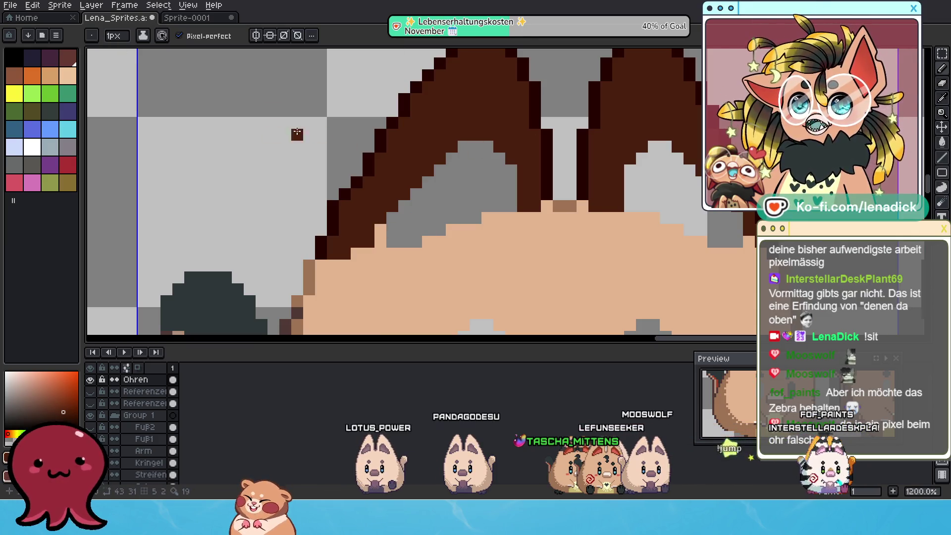
{"action": "scroll", "coordinate": [455, 99], "scroll_direction": "down", "scroll_amount": 4}
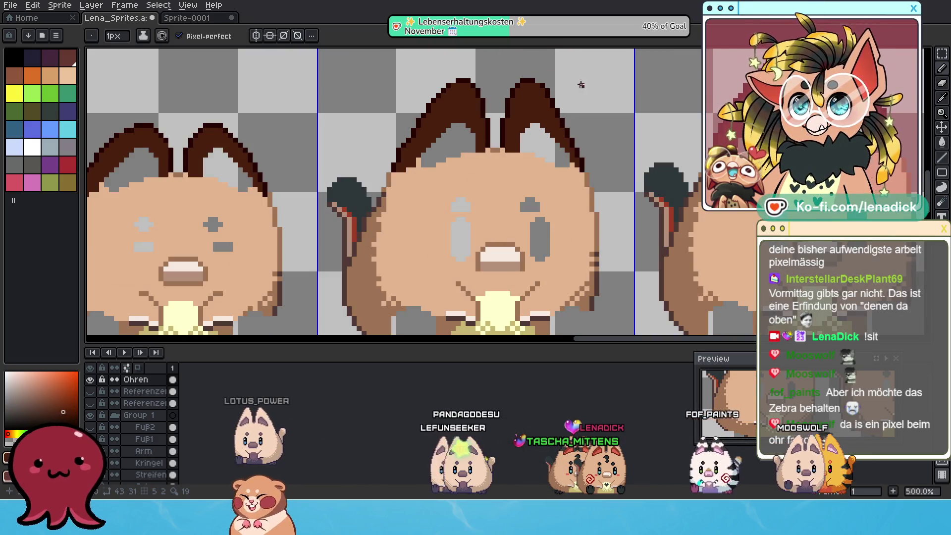
{"action": "scroll", "coordinate": [603, 97], "scroll_direction": "down", "scroll_amount": 1}
{"action": "left_click_drag", "start_coordinate": [642, 134], "coordinate": [616, 152]}
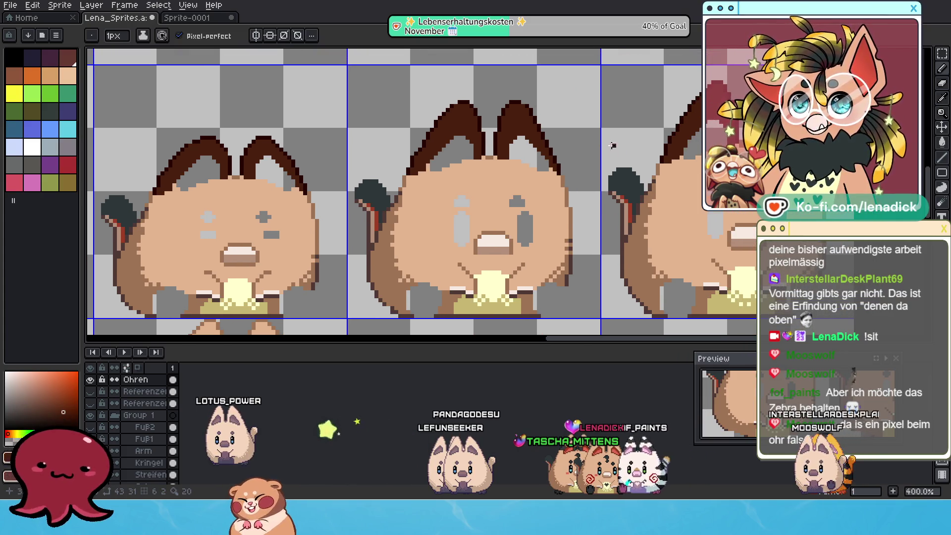
{"action": "scroll", "coordinate": [440, 169], "scroll_direction": "up", "scroll_amount": 5}
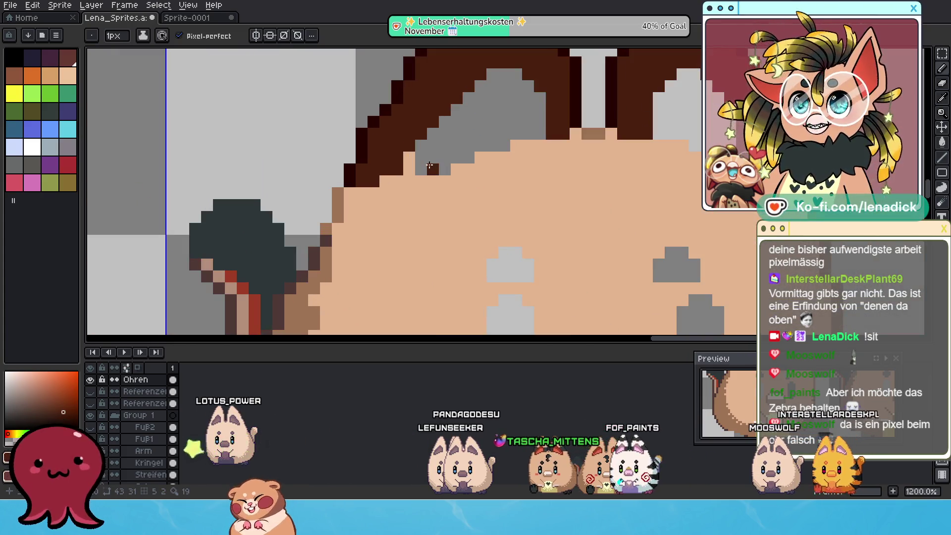
{"action": "scroll", "coordinate": [469, 172], "scroll_direction": "down", "scroll_amount": 4}
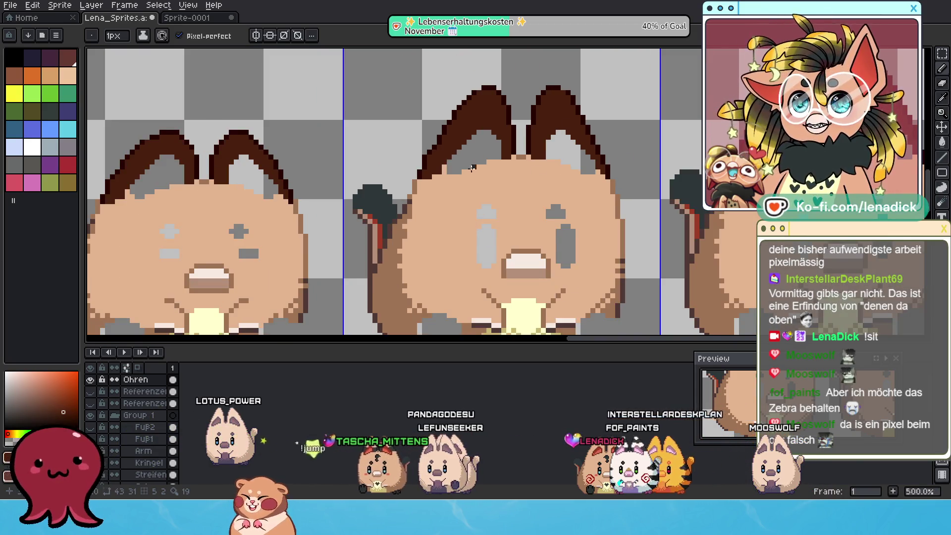
{"action": "scroll", "coordinate": [492, 208], "scroll_direction": "down", "scroll_amount": 1}
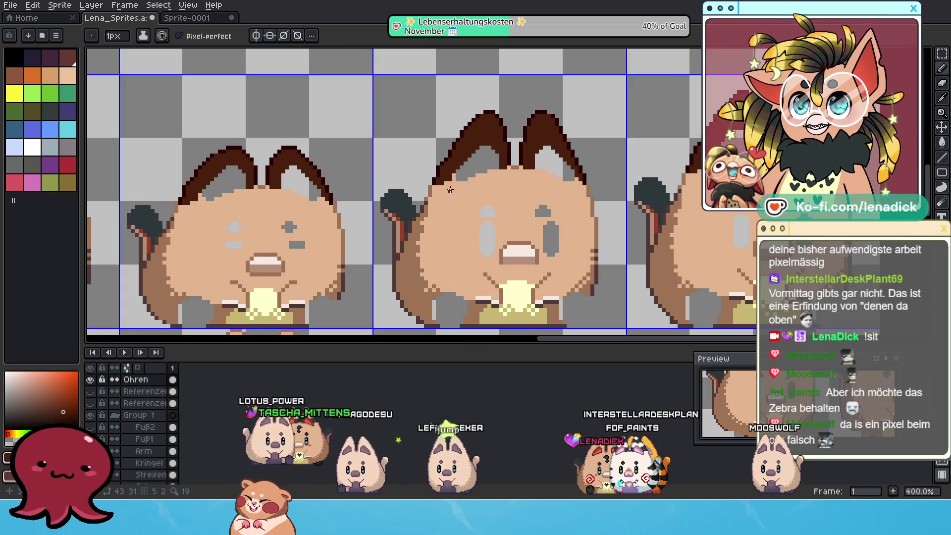
{"action": "left_click_drag", "start_coordinate": [474, 180], "coordinate": [506, 196]}
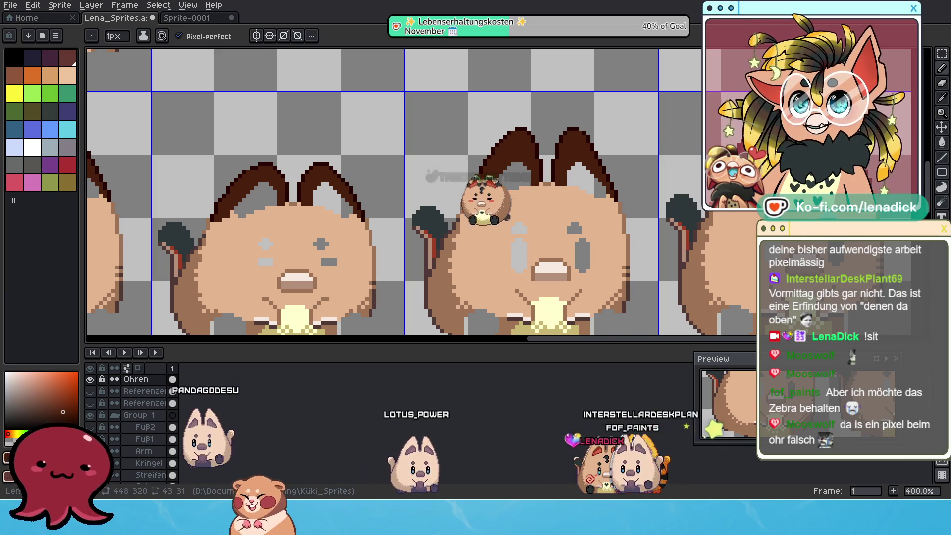
Return to the pencil and bring another row of sprites into view.
{"action": "key", "text": "m"}
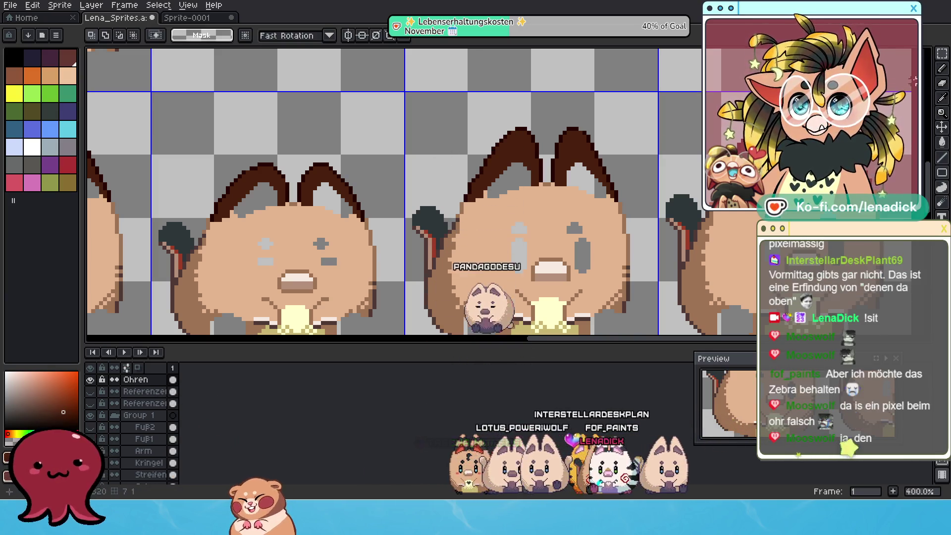
{"action": "key", "text": "b"}
{"action": "scroll", "coordinate": [494, 174], "scroll_direction": "up", "scroll_amount": 1}
{"action": "scroll", "coordinate": [494, 173], "scroll_direction": "up", "scroll_amount": 2}
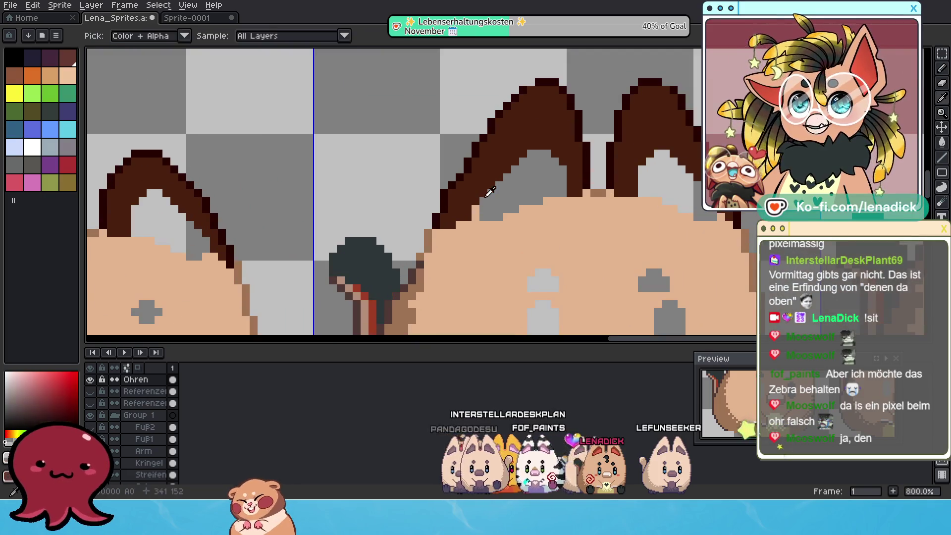
{"action": "scroll", "coordinate": [484, 209], "scroll_direction": "down", "scroll_amount": 3}
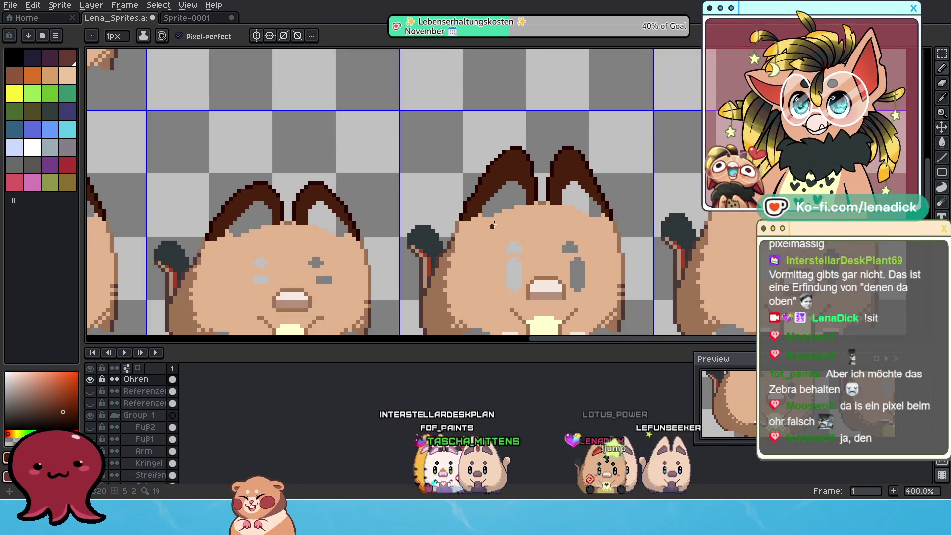
{"action": "scroll", "coordinate": [238, 239], "scroll_direction": "up", "scroll_amount": 2}
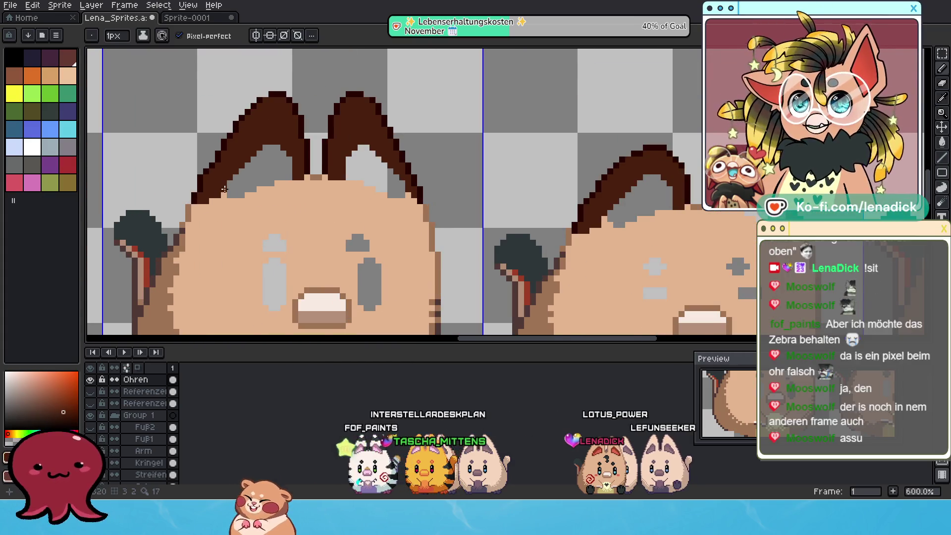
{"action": "scroll", "coordinate": [437, 161], "scroll_direction": "down", "scroll_amount": 2}
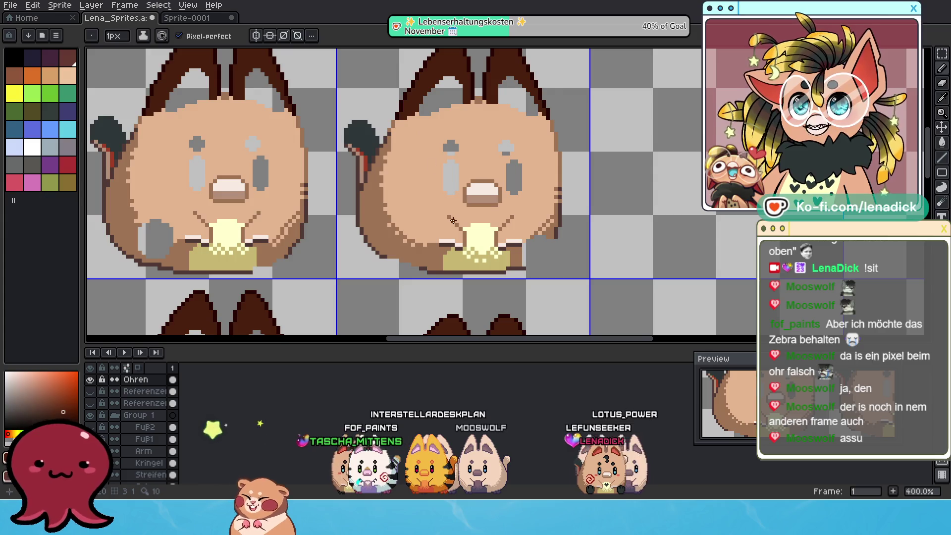
{"action": "mouse_move", "coordinate": [453, 220]}
{"action": "left_mouse_down"}
{"action": "mouse_move", "coordinate": [446, 163]}
{"action": "mouse_move", "coordinate": [387, 148]}
{"action": "mouse_move", "coordinate": [364, 237]}
{"action": "left_mouse_up"}
{"action": "scroll", "coordinate": [365, 236], "scroll_direction": "up", "scroll_amount": 2}
Inspect the right ear and the neighbouring frames' ears up close.
{"action": "mouse_move", "coordinate": [550, 320]}
{"action": "left_mouse_down"}
{"action": "mouse_move", "coordinate": [631, 196]}
{"action": "mouse_move", "coordinate": [381, 231]}
{"action": "left_mouse_up"}
{"action": "scroll", "coordinate": [631, 196], "scroll_direction": "down", "scroll_amount": 1}
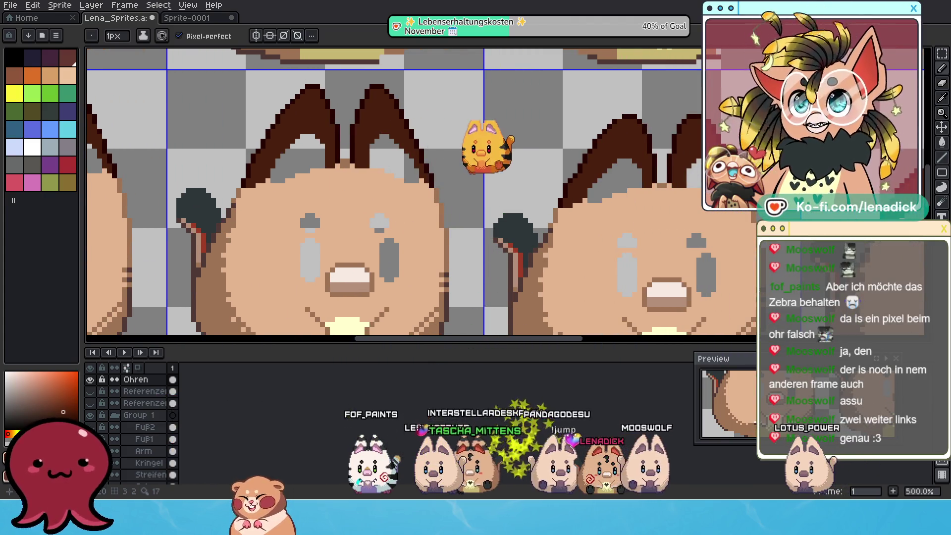
{"action": "left_click_drag", "start_coordinate": [501, 192], "coordinate": [658, 216]}
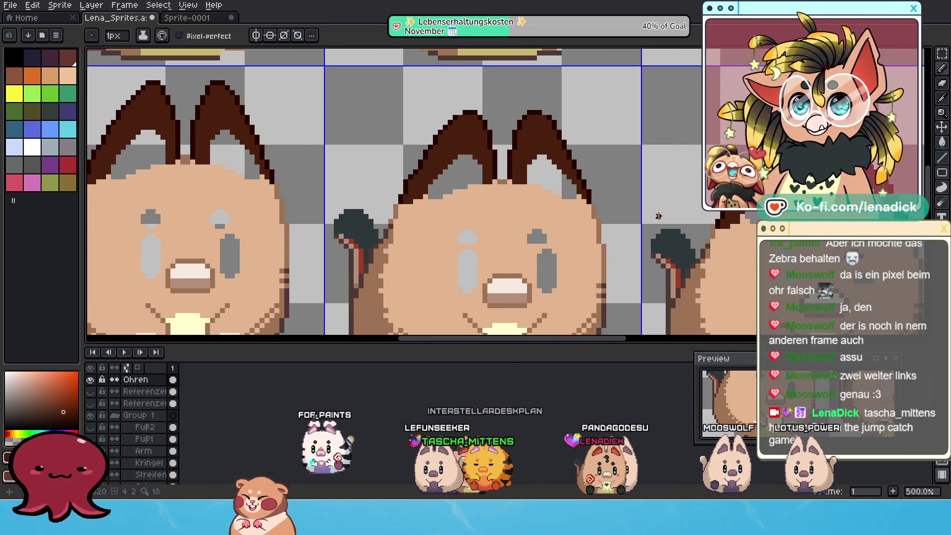
{"action": "left_click_drag", "start_coordinate": [521, 227], "coordinate": [665, 242]}
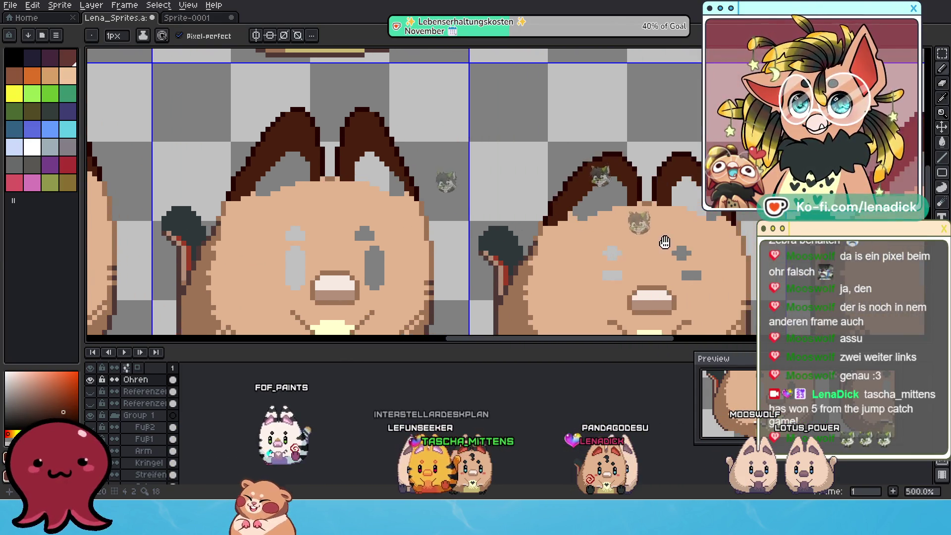
{"action": "scroll", "coordinate": [673, 243], "scroll_direction": "up", "scroll_amount": 1}
{"action": "left_click_drag", "start_coordinate": [547, 207], "coordinate": [469, 208]}
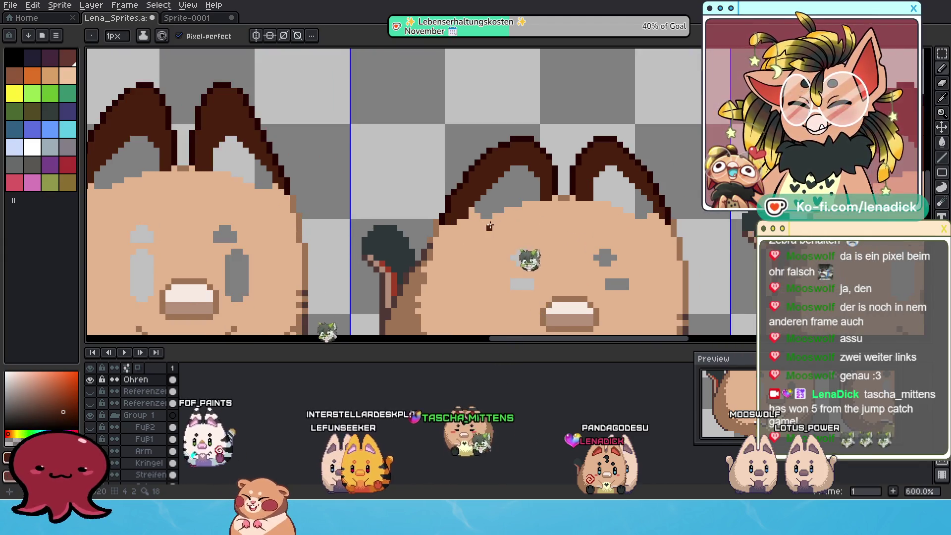
{"action": "scroll", "coordinate": [454, 237], "scroll_direction": "down", "scroll_amount": 2}
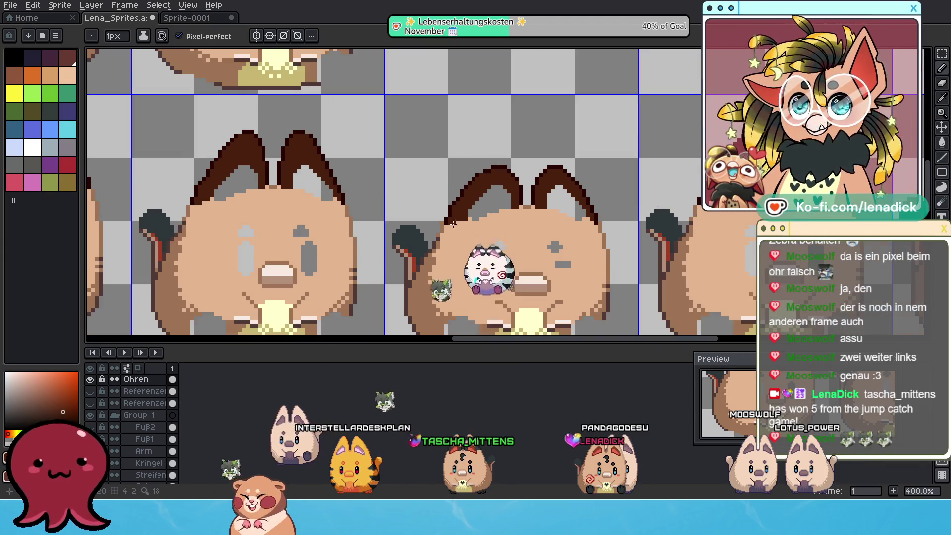
{"action": "scroll", "coordinate": [627, 274], "scroll_direction": "down", "scroll_amount": 1}
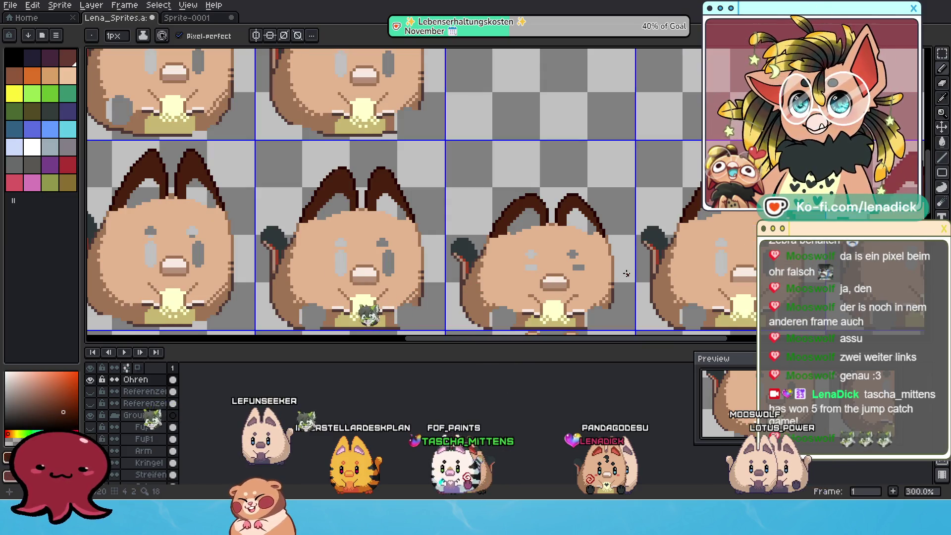
Undo the last pencil stroke on the right cat's ear.
{"action": "key", "text": "v"}
{"action": "key", "text": "b"}
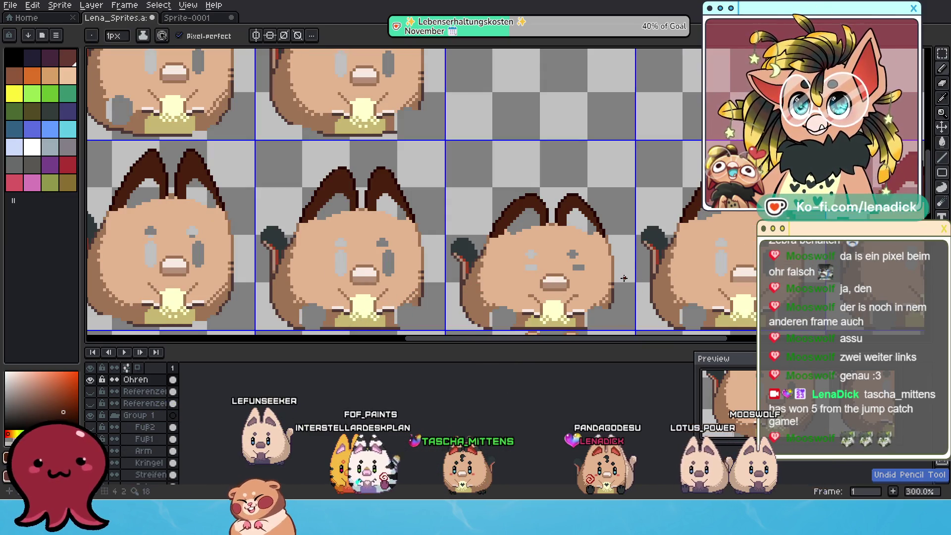
{"action": "scroll", "coordinate": [522, 234], "scroll_direction": "up", "scroll_amount": 4}
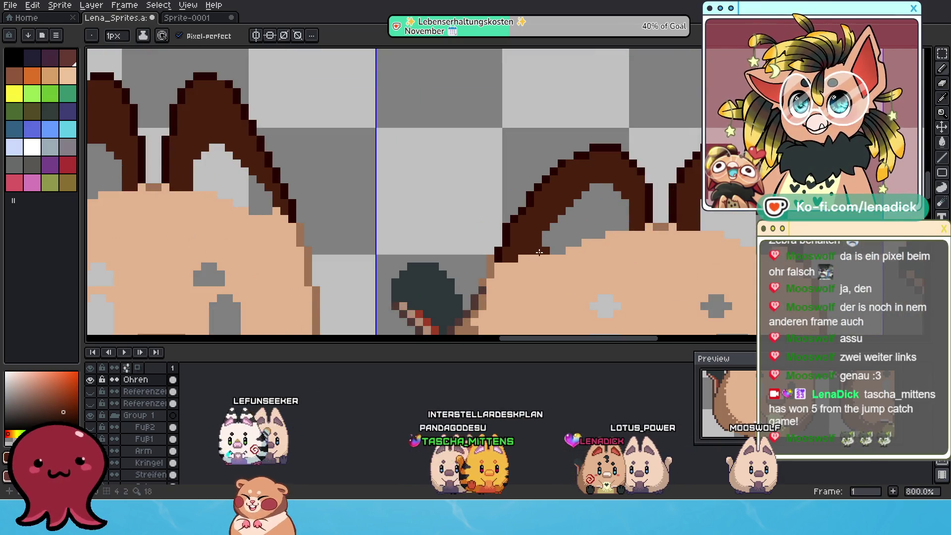
{"action": "scroll", "coordinate": [563, 264], "scroll_direction": "down", "scroll_amount": 2}
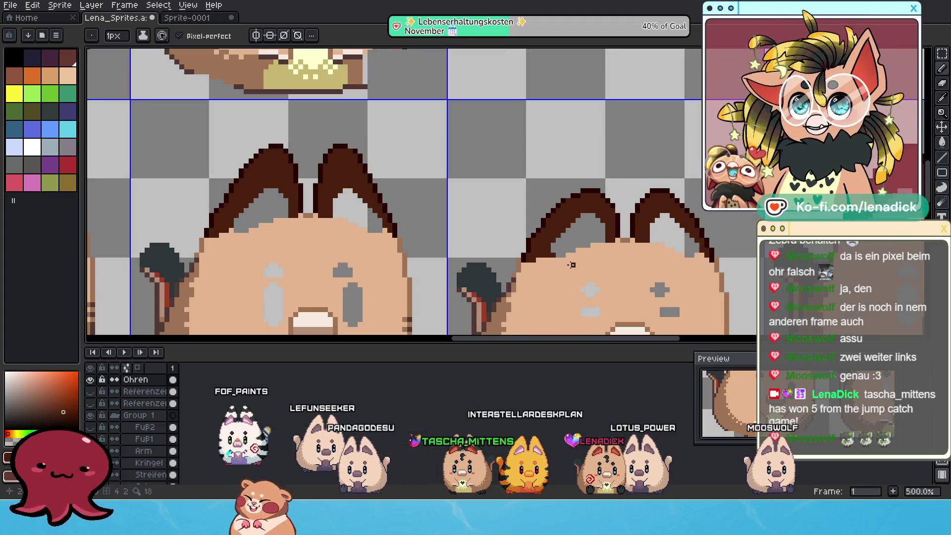
{"action": "key", "text": "ctrl+z"}
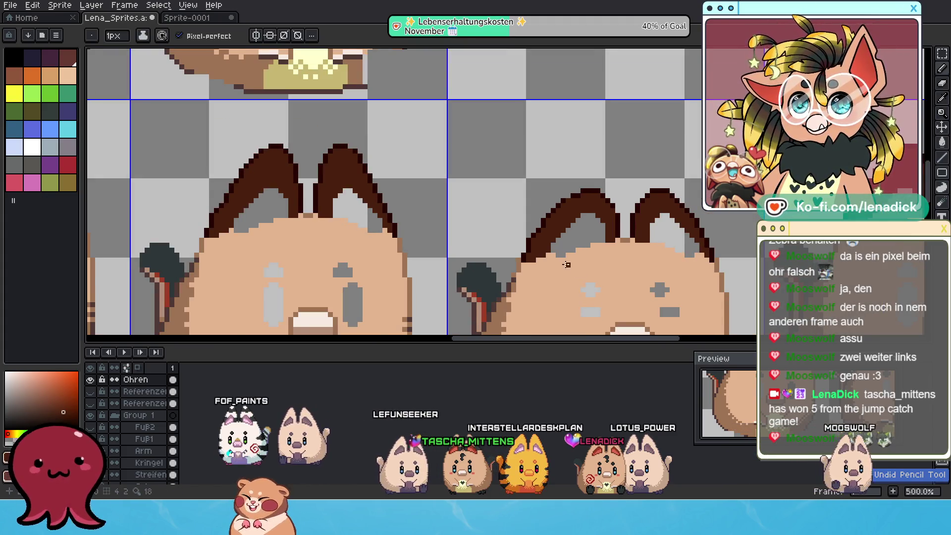
{"action": "scroll", "coordinate": [552, 264], "scroll_direction": "up", "scroll_amount": 1}
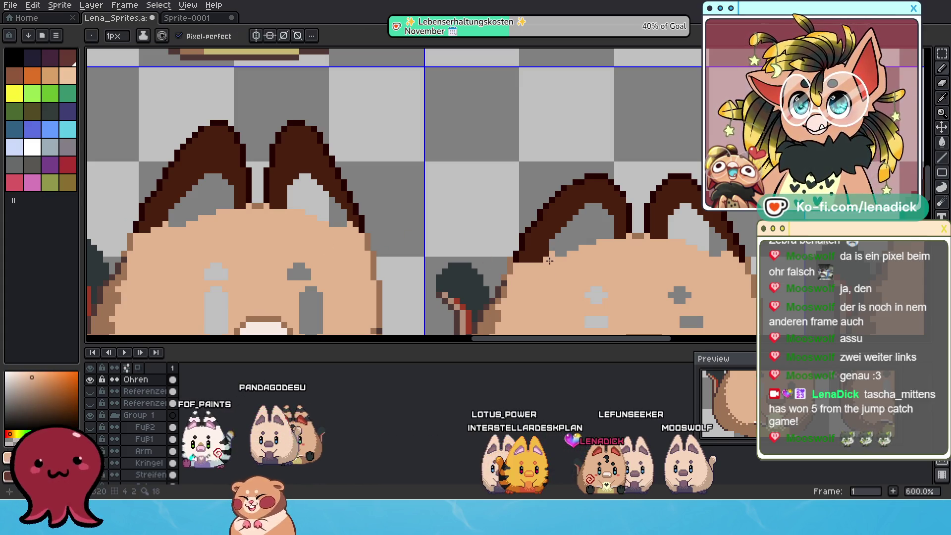
{"action": "key", "text": "e"}
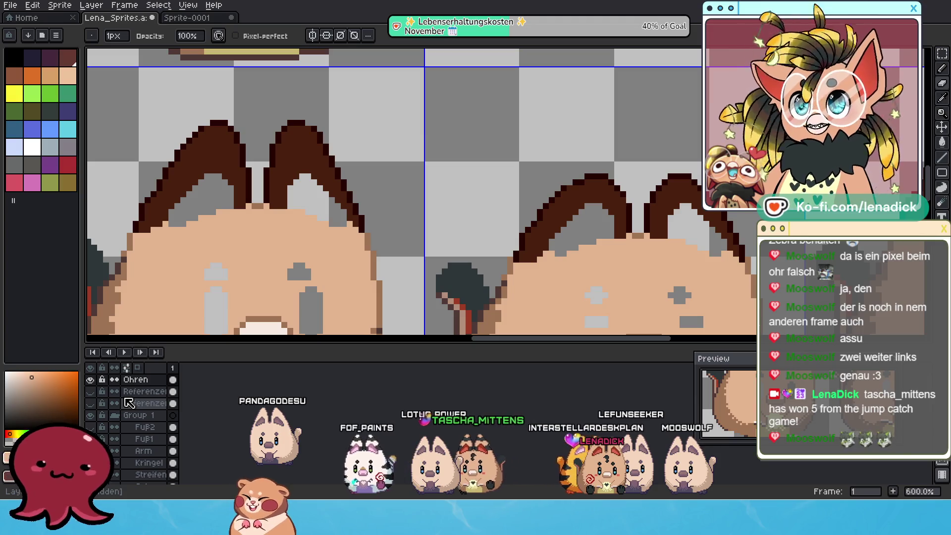
{"action": "scroll", "coordinate": [141, 446], "scroll_direction": "down", "scroll_amount": 5}
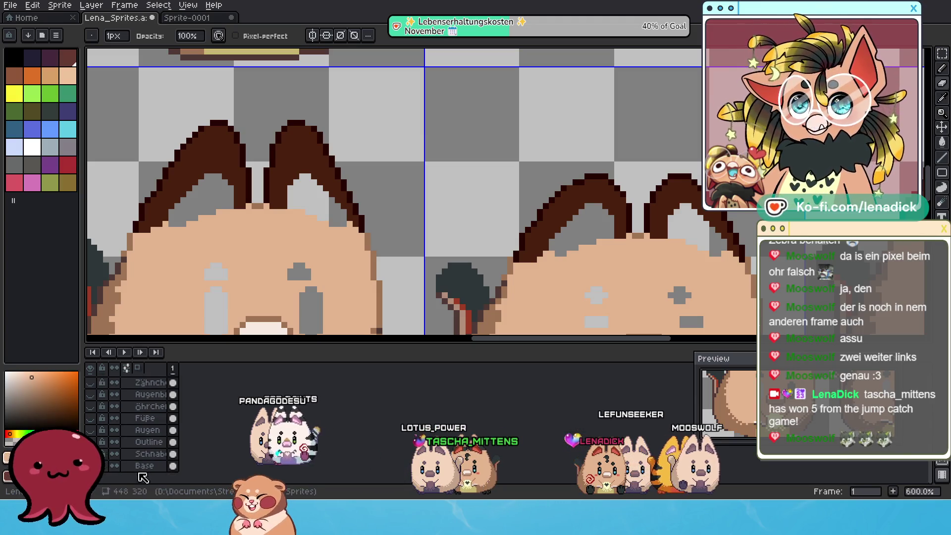
{"action": "scroll", "coordinate": [340, 139], "scroll_direction": "down", "scroll_amount": 4}
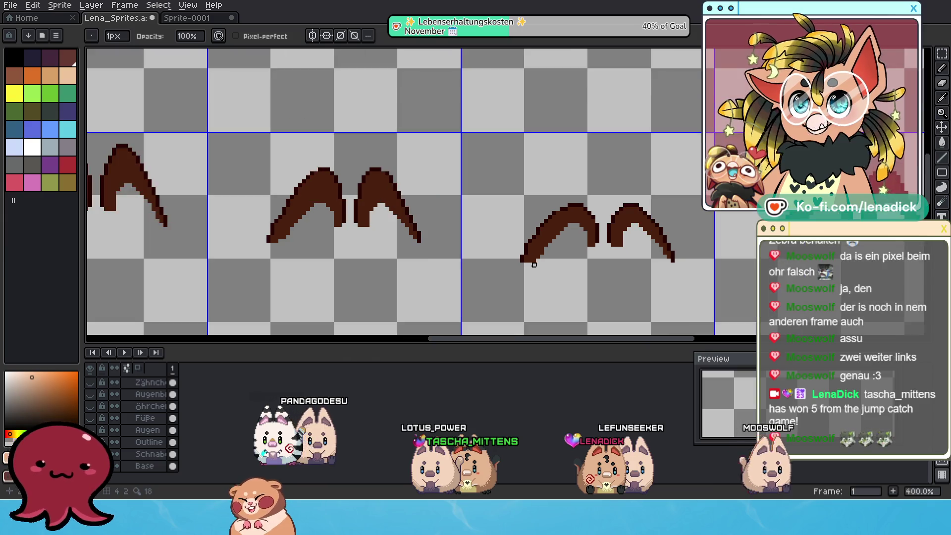
{"action": "mouse_move", "coordinate": [340, 140]}
{"action": "left_mouse_down"}
{"action": "mouse_move", "coordinate": [526, 184]}
{"action": "mouse_move", "coordinate": [569, 153]}
{"action": "mouse_move", "coordinate": [568, 243]}
{"action": "left_mouse_up"}
{"action": "mouse_move", "coordinate": [620, 304]}
{"action": "left_mouse_down"}
{"action": "mouse_move", "coordinate": [542, 159]}
{"action": "mouse_move", "coordinate": [500, 149]}
{"action": "left_mouse_up"}
{"action": "left_click_drag", "start_coordinate": [634, 273], "coordinate": [539, 184]}
{"action": "scroll", "coordinate": [657, 144], "scroll_direction": "down", "scroll_amount": 2}
{"action": "scroll", "coordinate": [622, 166], "scroll_direction": "up", "scroll_amount": 3}
{"action": "scroll", "coordinate": [405, 160], "scroll_direction": "up", "scroll_amount": 2}
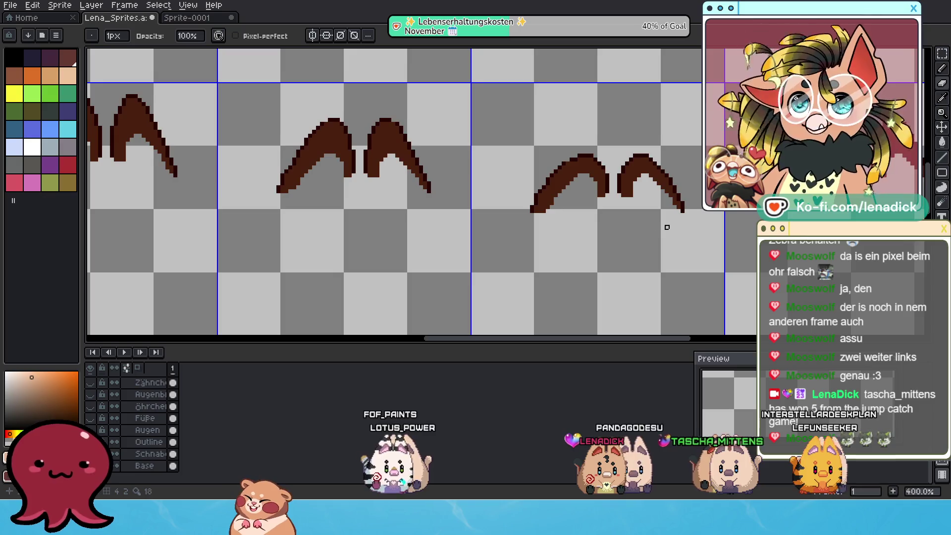
{"action": "left_click_drag", "start_coordinate": [667, 227], "coordinate": [584, 244]}
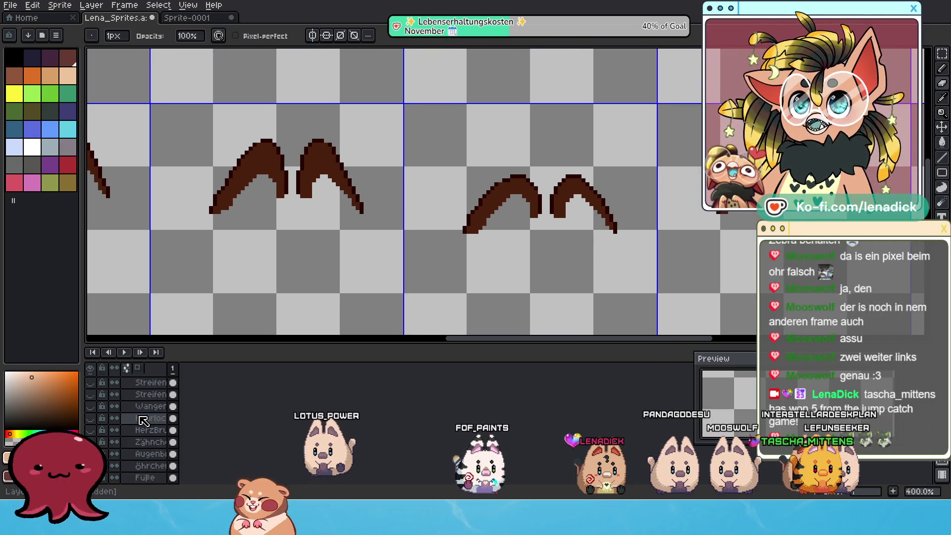
{"action": "scroll", "coordinate": [151, 415], "scroll_direction": "up", "scroll_amount": 5}
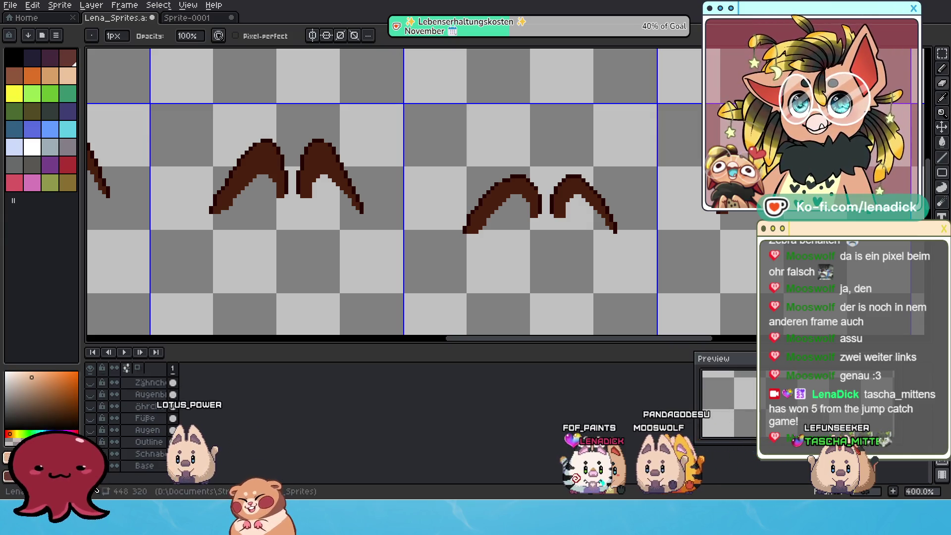
{"action": "left_click", "coordinate": [91, 404]}
{"action": "scroll", "coordinate": [164, 445], "scroll_direction": "up", "scroll_amount": 3}
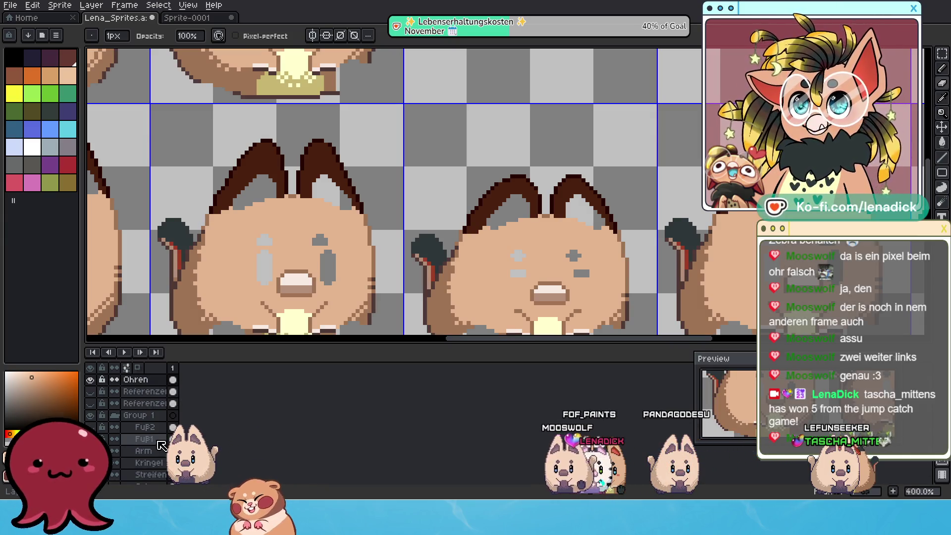
{"action": "scroll", "coordinate": [402, 303], "scroll_direction": "down", "scroll_amount": 2}
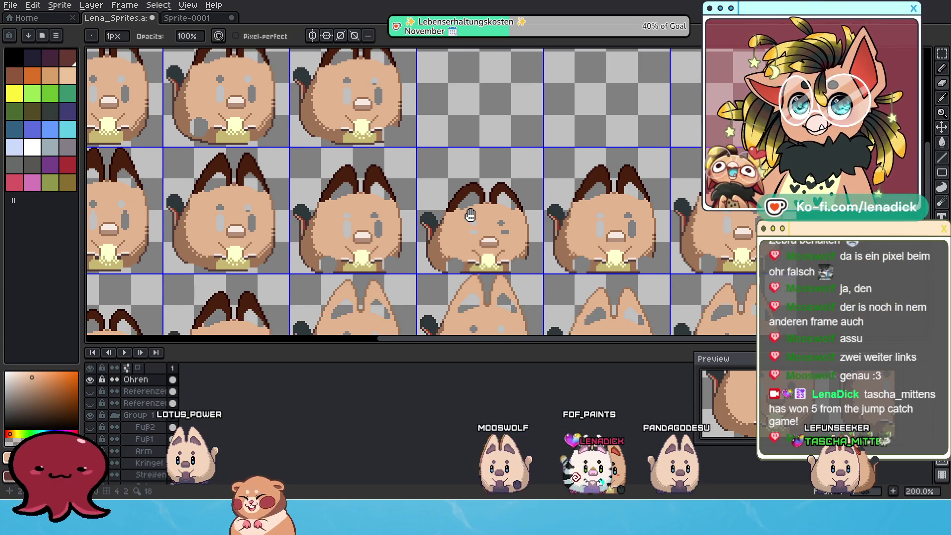
{"action": "scroll", "coordinate": [375, 210], "scroll_direction": "up", "scroll_amount": 3}
{"action": "scroll", "coordinate": [350, 205], "scroll_direction": "up", "scroll_amount": 2}
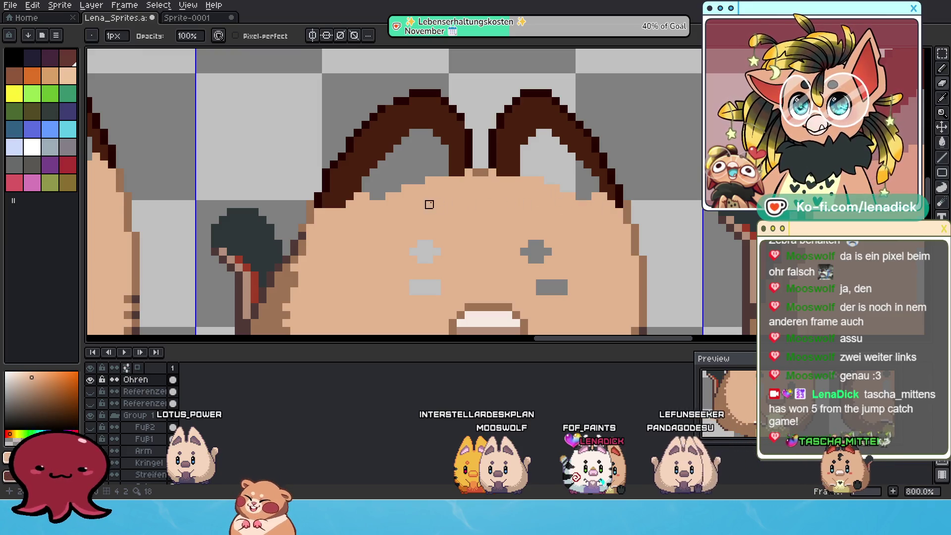
{"action": "scroll", "coordinate": [319, 204], "scroll_direction": "down", "scroll_amount": 5}
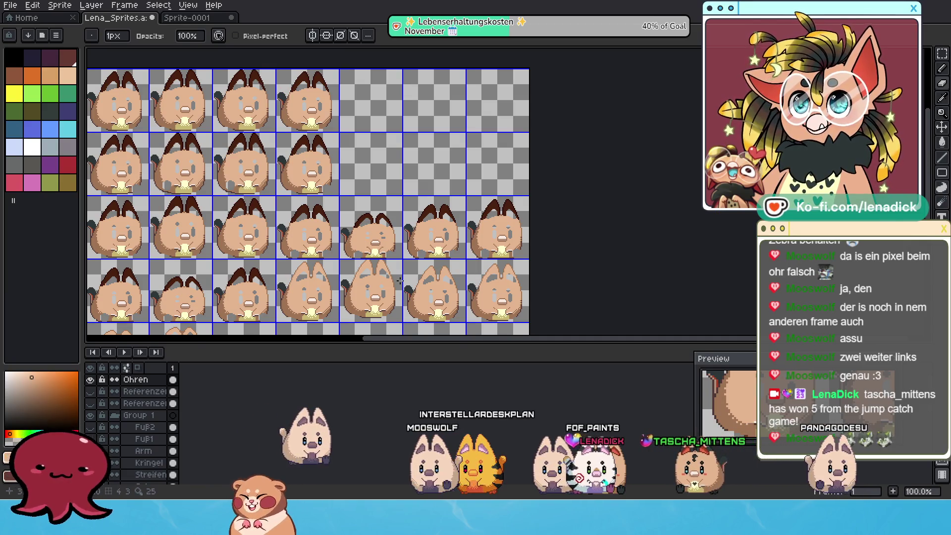
{"action": "scroll", "coordinate": [398, 246], "scroll_direction": "up", "scroll_amount": 3}
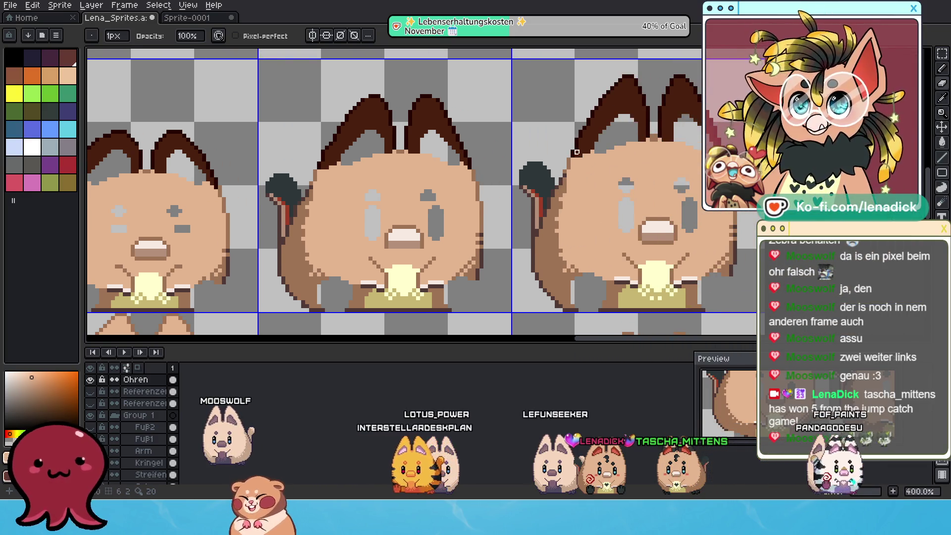
{"action": "scroll", "coordinate": [575, 155], "scroll_direction": "down", "scroll_amount": 1}
{"action": "left_click_drag", "start_coordinate": [437, 224], "coordinate": [520, 183]}
{"action": "scroll", "coordinate": [385, 234], "scroll_direction": "down", "scroll_amount": 1}
{"action": "left_click_drag", "start_coordinate": [255, 234], "coordinate": [506, 211]}
{"action": "scroll", "coordinate": [432, 240], "scroll_direction": "up", "scroll_amount": 3}
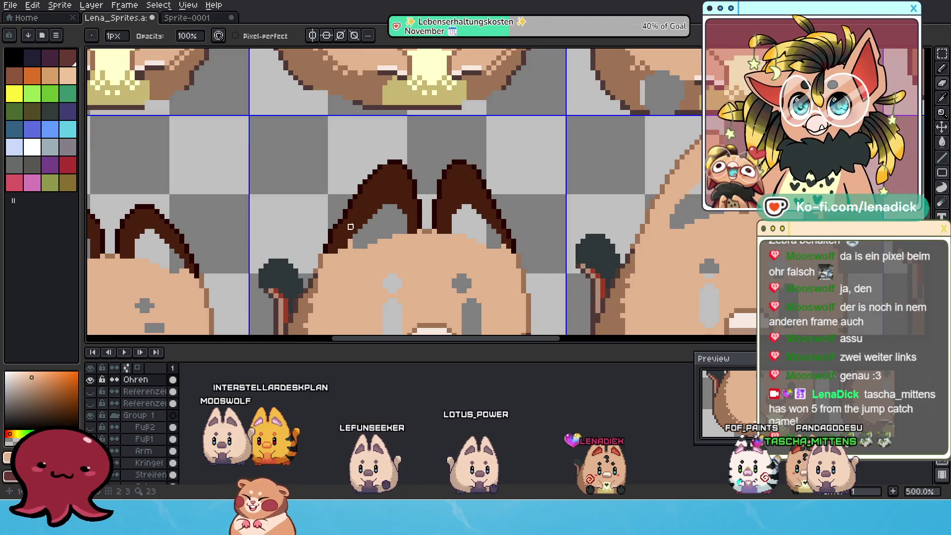
{"action": "left_click", "coordinate": [940, 78]}
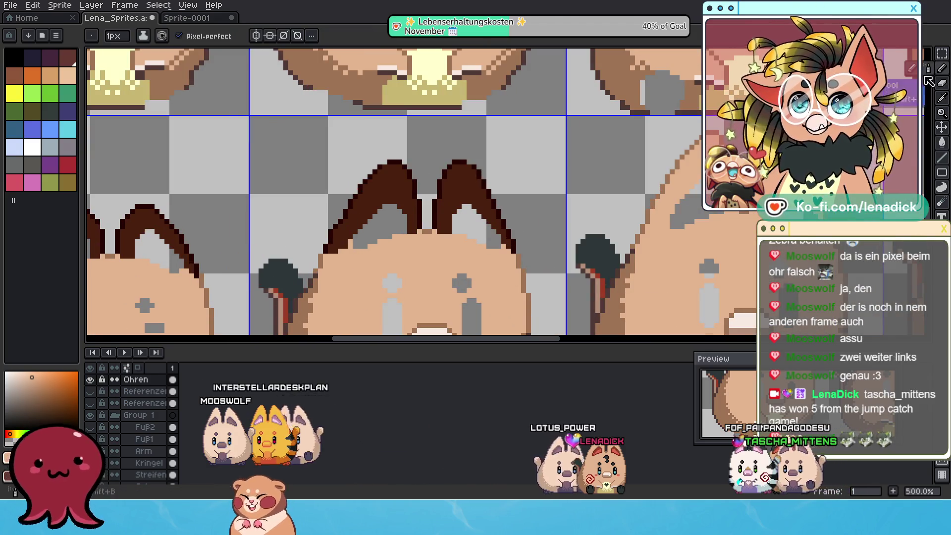
{"action": "left_click", "coordinate": [337, 239], "text": "alt"}
{"action": "mouse_move", "coordinate": [349, 242]}
{"action": "left_mouse_down"}
{"action": "mouse_move", "coordinate": [277, 232]}
{"action": "mouse_move", "coordinate": [245, 216]}
{"action": "left_mouse_up"}
{"action": "scroll", "coordinate": [244, 239], "scroll_direction": "down", "scroll_amount": 3}
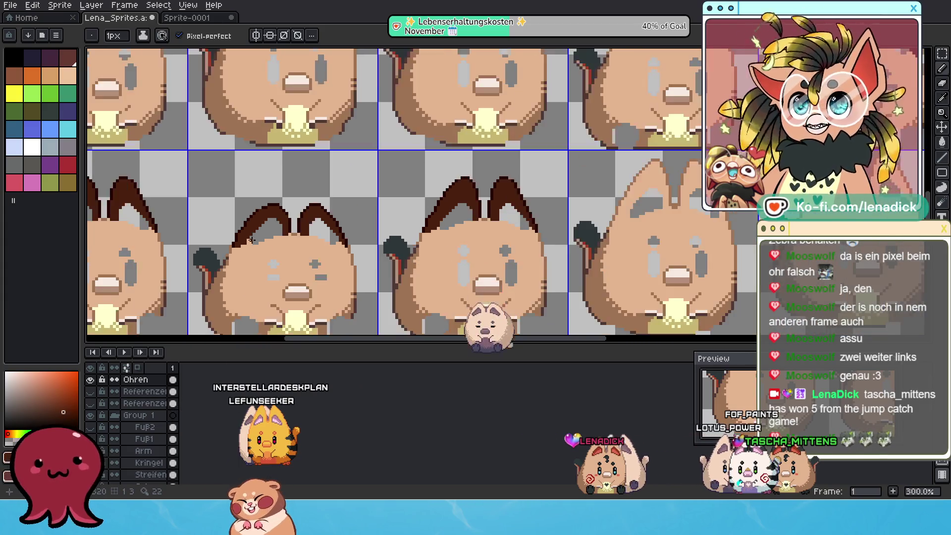
{"action": "scroll", "coordinate": [252, 239], "scroll_direction": "up", "scroll_amount": 1}
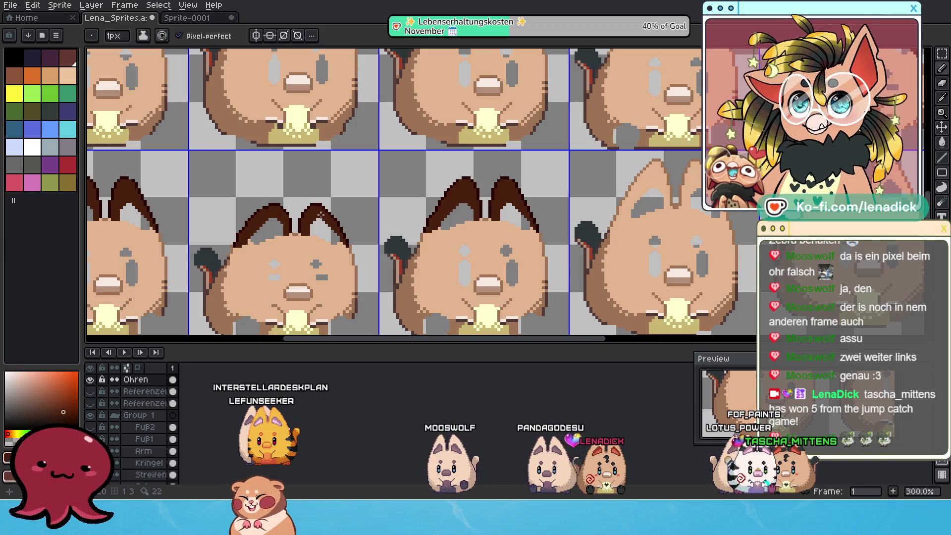
{"action": "scroll", "coordinate": [287, 246], "scroll_direction": "right", "scroll_amount": 2}
{"action": "scroll", "coordinate": [287, 246], "scroll_direction": "down", "scroll_amount": 2}
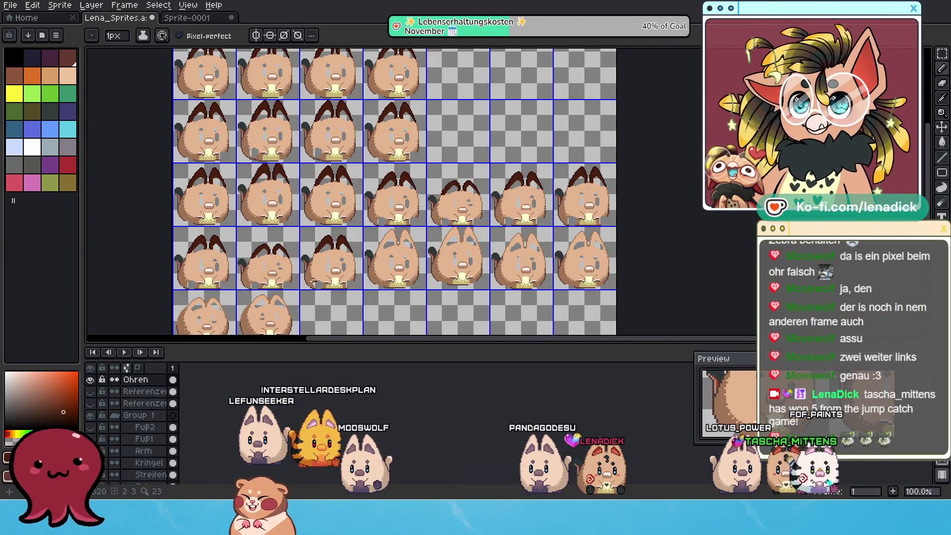
{"action": "scroll", "coordinate": [274, 266], "scroll_direction": "up", "scroll_amount": 1}
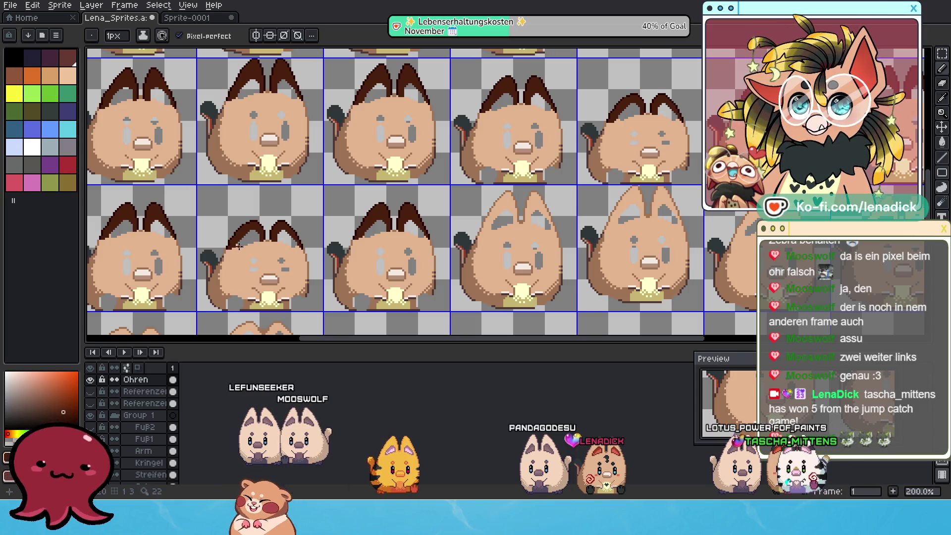
{"action": "left_click_drag", "start_coordinate": [337, 218], "coordinate": [306, 256]}
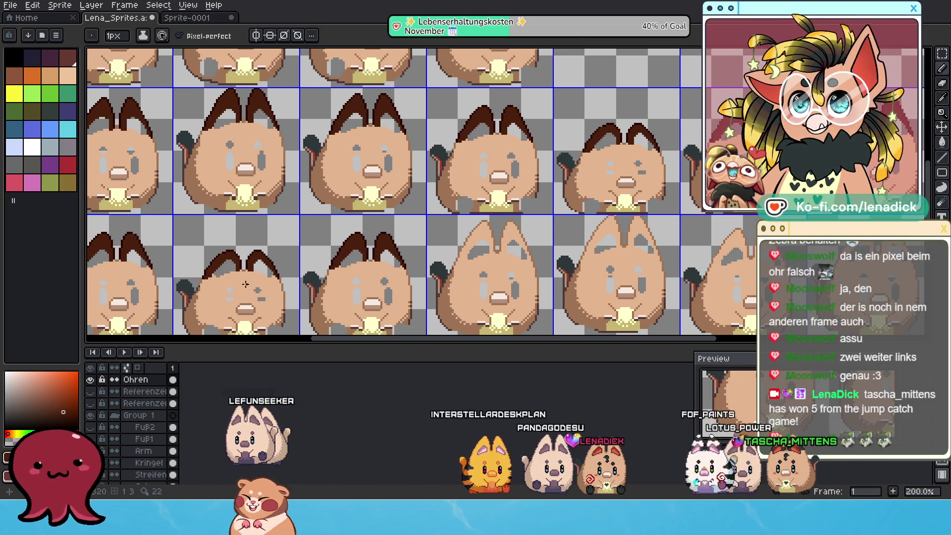
{"action": "scroll", "coordinate": [237, 292], "scroll_direction": "up", "scroll_amount": 1}
{"action": "mouse_move", "coordinate": [238, 293]}
{"action": "left_mouse_down"}
{"action": "mouse_move", "coordinate": [288, 274]}
{"action": "mouse_move", "coordinate": [300, 286]}
{"action": "left_mouse_up"}
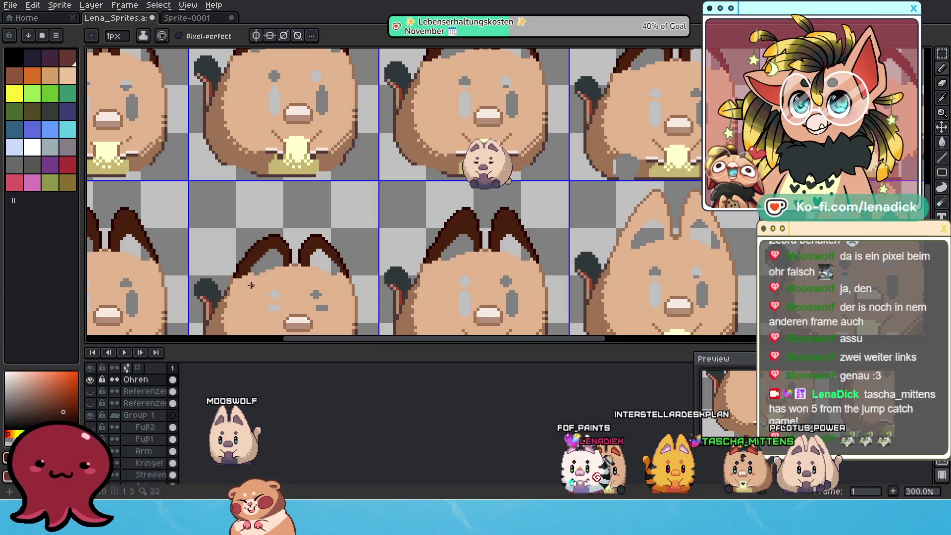
{"action": "left_click_drag", "start_coordinate": [354, 220], "coordinate": [424, 230]}
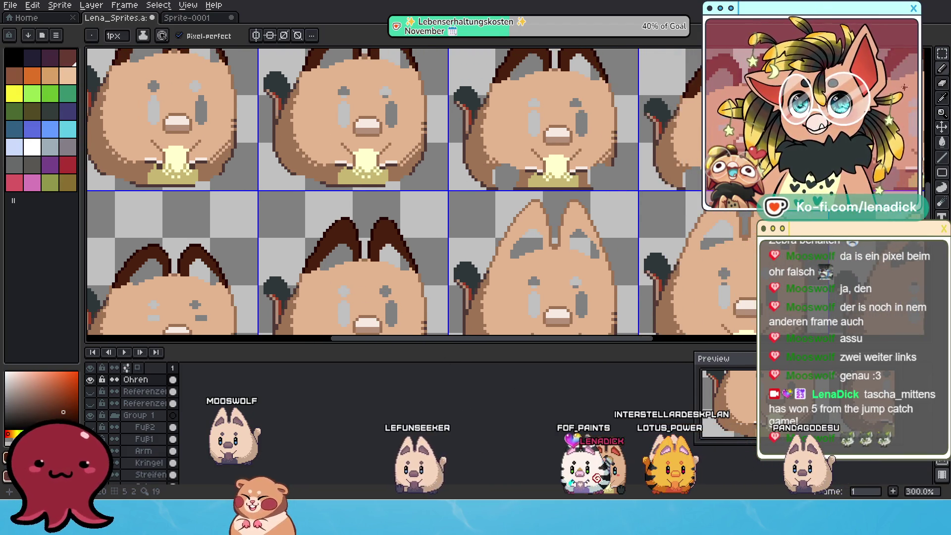
{"action": "left_click", "coordinate": [942, 85]}
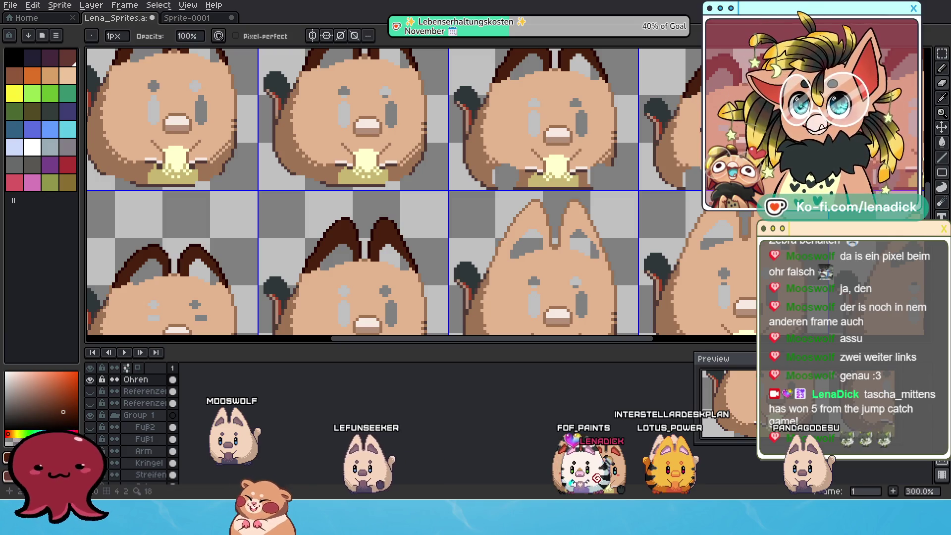
{"action": "scroll", "coordinate": [639, 177], "scroll_direction": "down", "scroll_amount": 2}
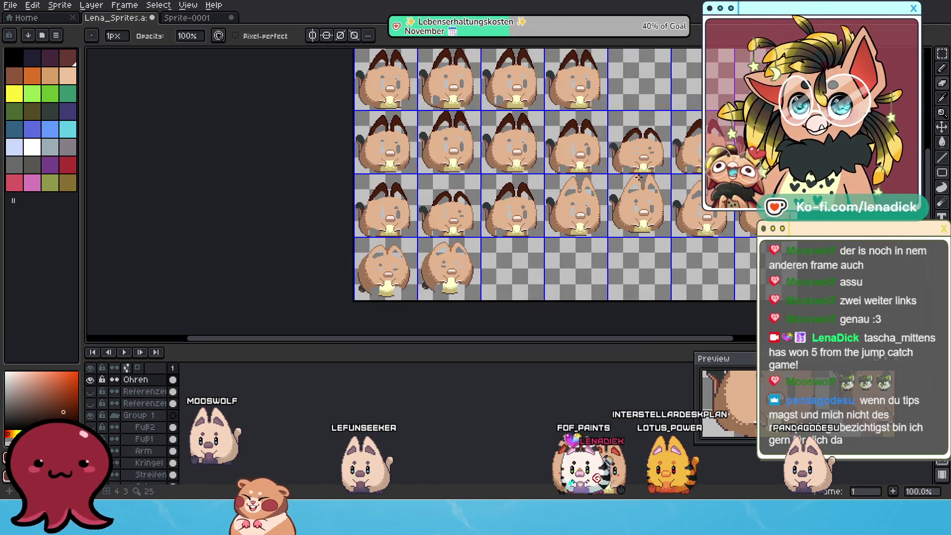
{"action": "scroll", "coordinate": [580, 208], "scroll_direction": "up", "scroll_amount": 1}
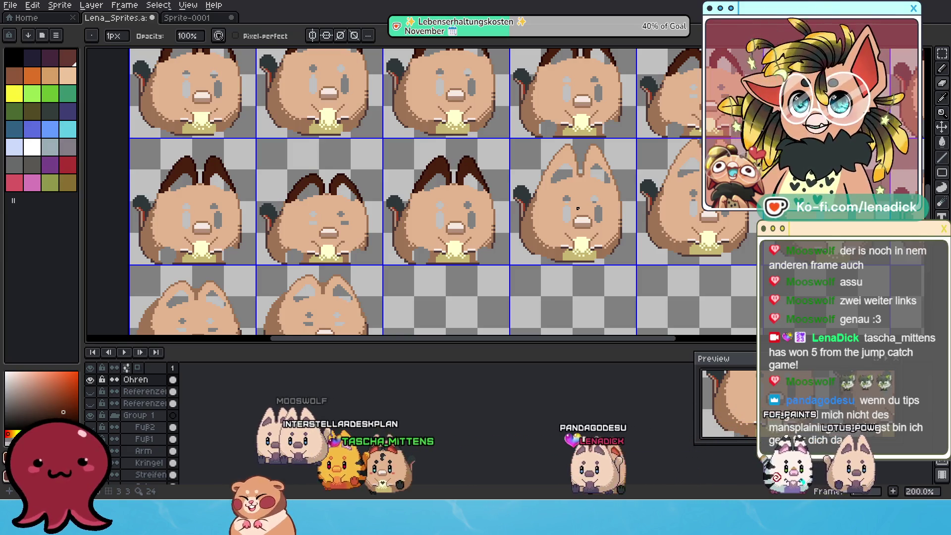
{"action": "scroll", "coordinate": [543, 126], "scroll_direction": "up", "scroll_amount": 1}
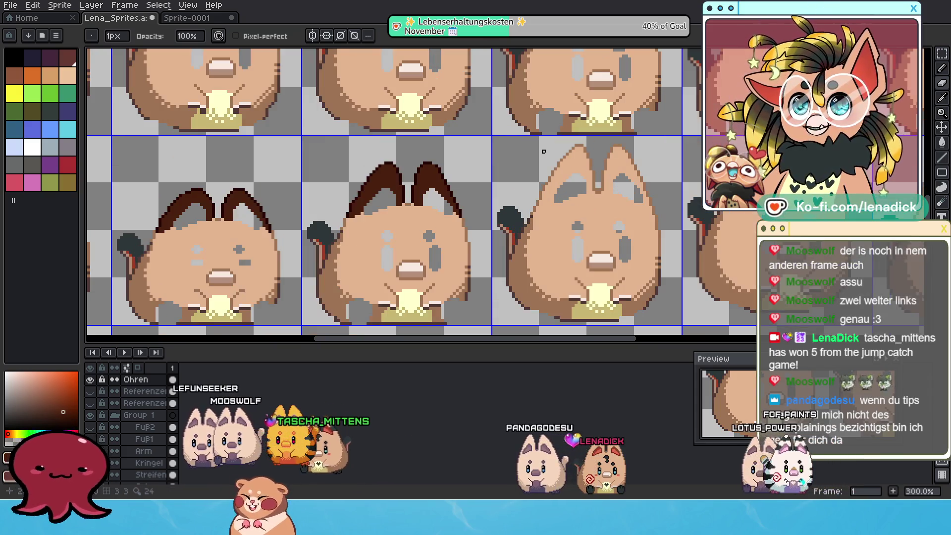
{"action": "scroll", "coordinate": [623, 189], "scroll_direction": "right", "scroll_amount": 3}
{"action": "scroll", "coordinate": [624, 189], "scroll_direction": "up", "scroll_amount": 1}
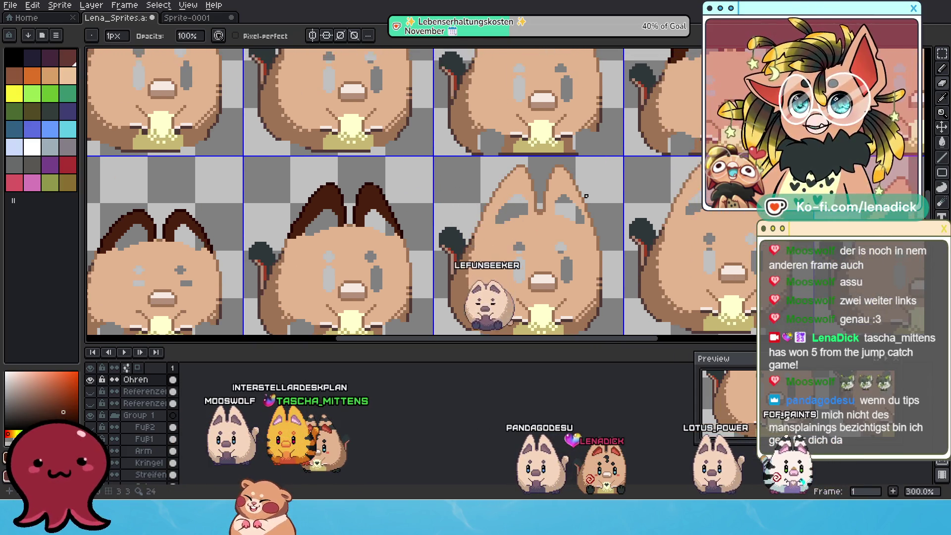
{"action": "left_click_drag", "start_coordinate": [672, 201], "coordinate": [612, 207]}
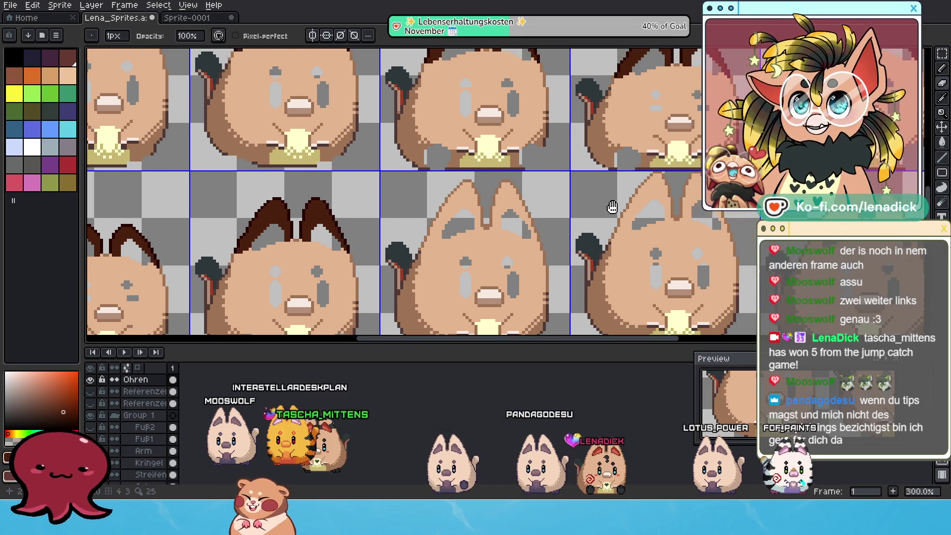
{"action": "scroll", "coordinate": [577, 157], "scroll_direction": "down", "scroll_amount": 1}
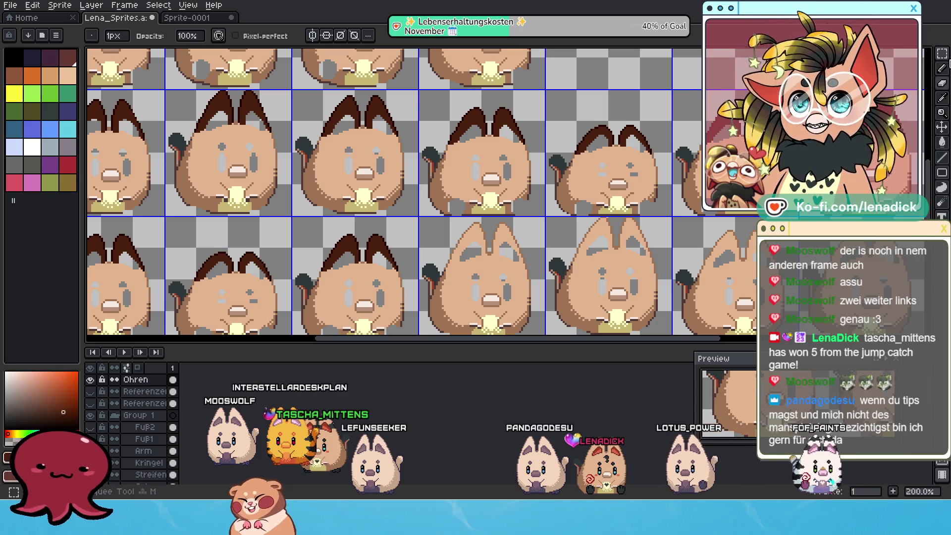
Select a pair of ears and move them onto another cat frame, nudged into place.
{"action": "key", "text": "m"}
{"action": "left_click_drag", "start_coordinate": [314, 180], "coordinate": [271, 155]}
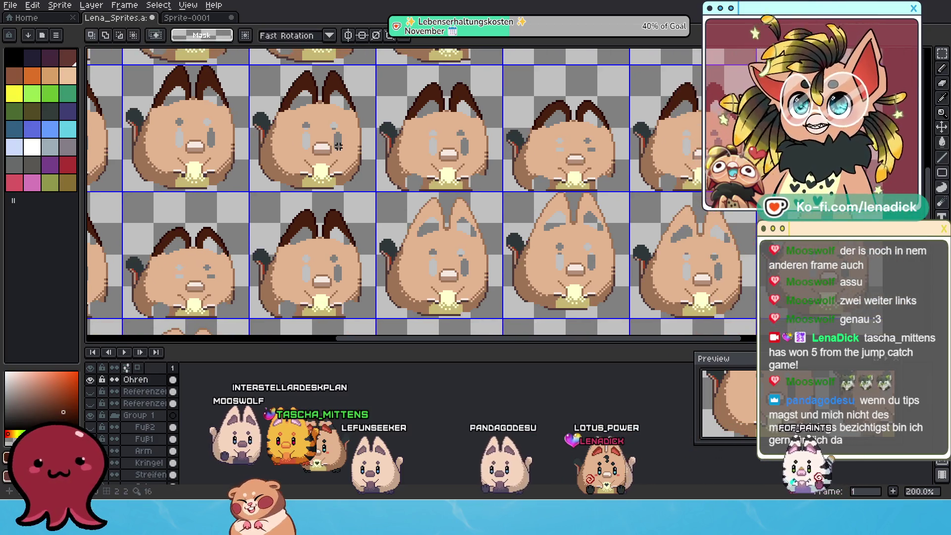
{"action": "left_click_drag", "start_coordinate": [272, 65], "coordinate": [368, 132]}
{"action": "left_click", "coordinate": [361, 126]}
{"action": "left_click_drag", "start_coordinate": [342, 92], "coordinate": [469, 226]}
{"action": "scroll", "coordinate": [468, 224], "scroll_direction": "up", "scroll_amount": 4}
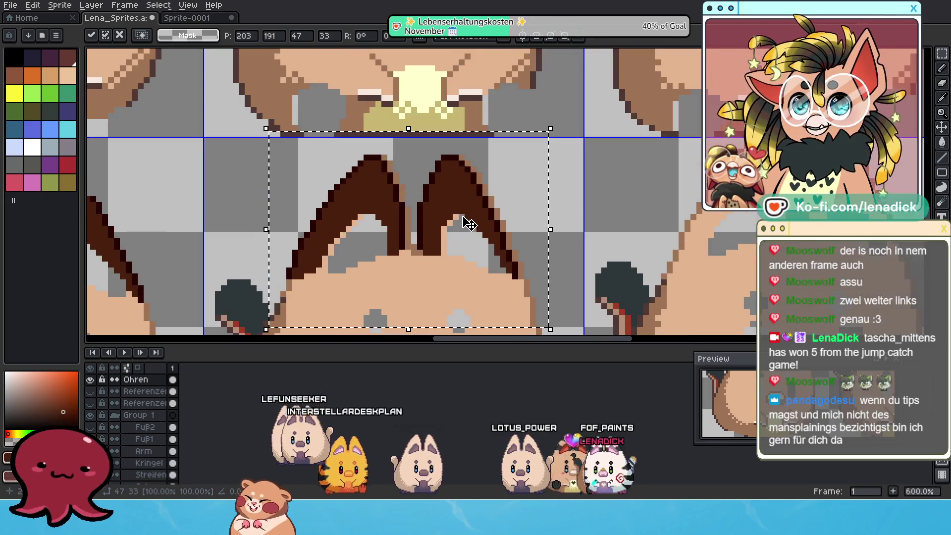
{"action": "key", "text": "Right"}
{"action": "key", "text": "Right"}
{"action": "key", "text": "Left"}
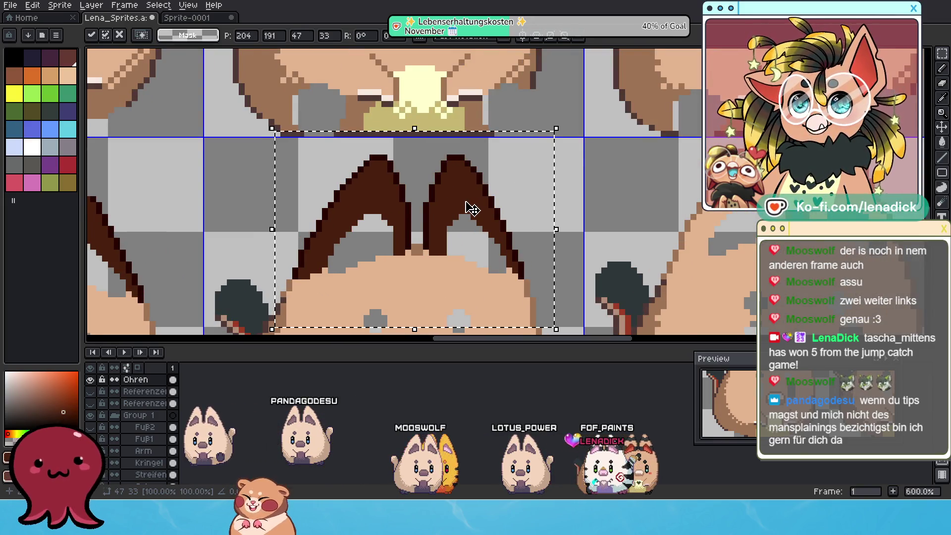
{"action": "scroll", "coordinate": [472, 208], "scroll_direction": "down", "scroll_amount": 3}
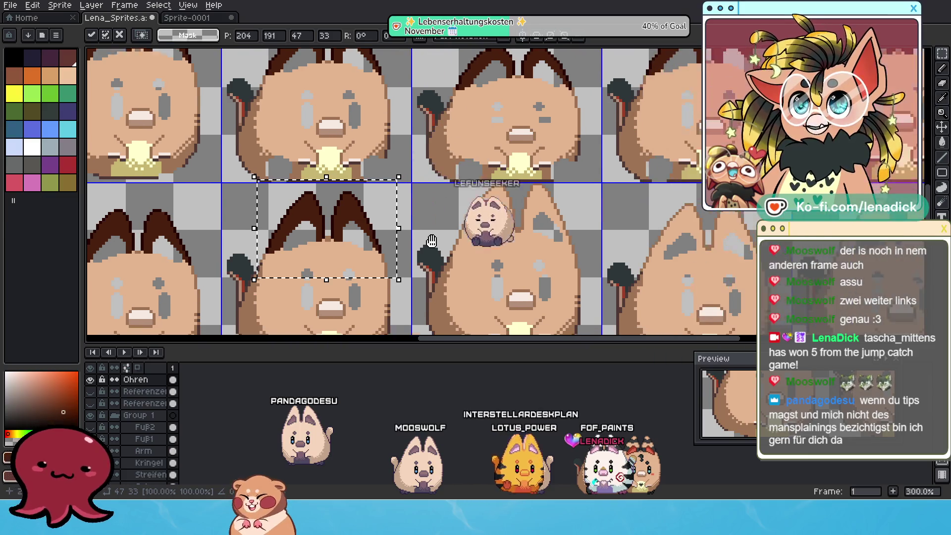
Shift the ears onto the next cat's head in the lower row.
{"action": "left_click_drag", "start_coordinate": [432, 240], "coordinate": [421, 238]}
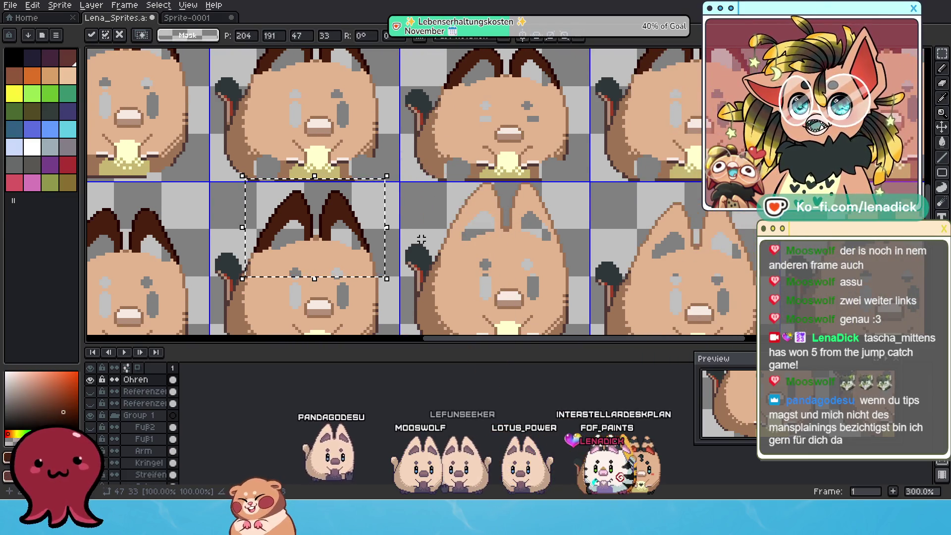
{"action": "left_click_drag", "start_coordinate": [323, 212], "coordinate": [384, 222]}
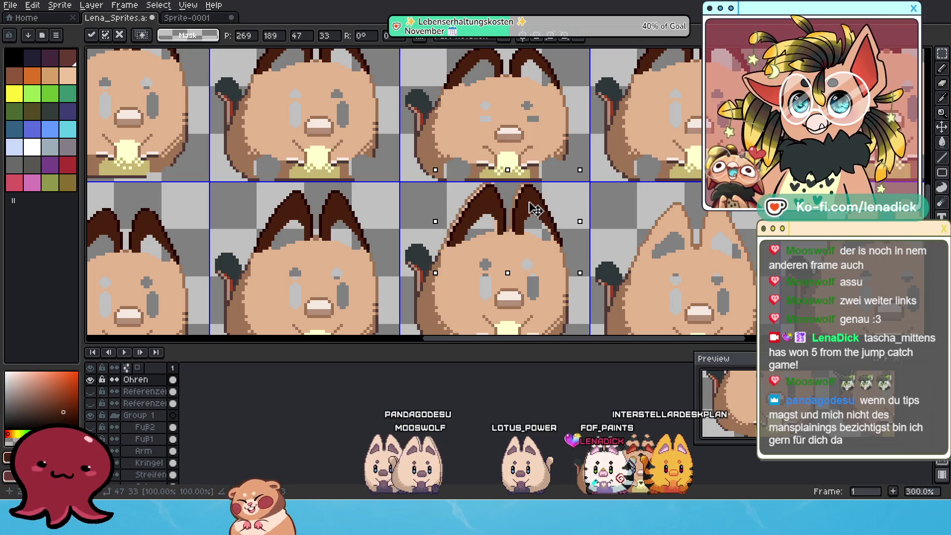
{"action": "scroll", "coordinate": [524, 217], "scroll_direction": "up", "scroll_amount": 3}
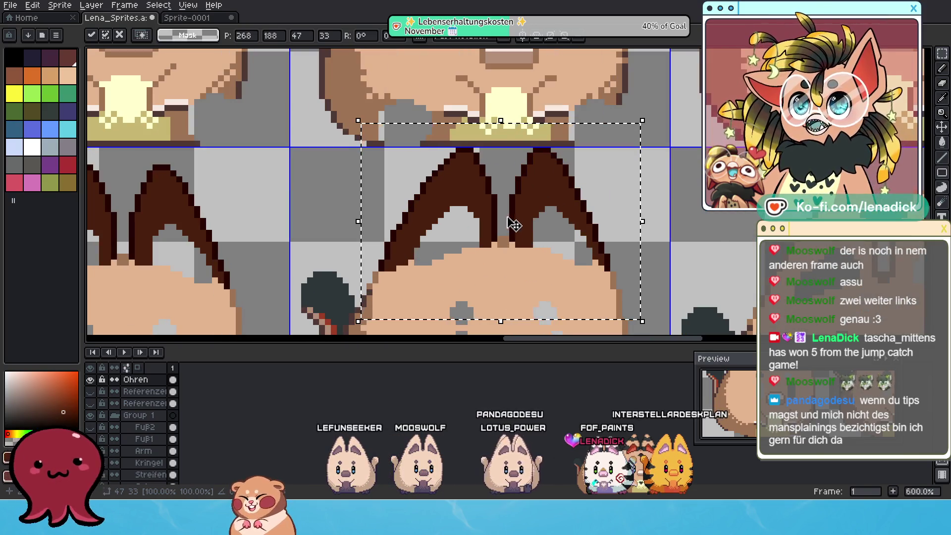
{"action": "scroll", "coordinate": [515, 224], "scroll_direction": "down", "scroll_amount": 2}
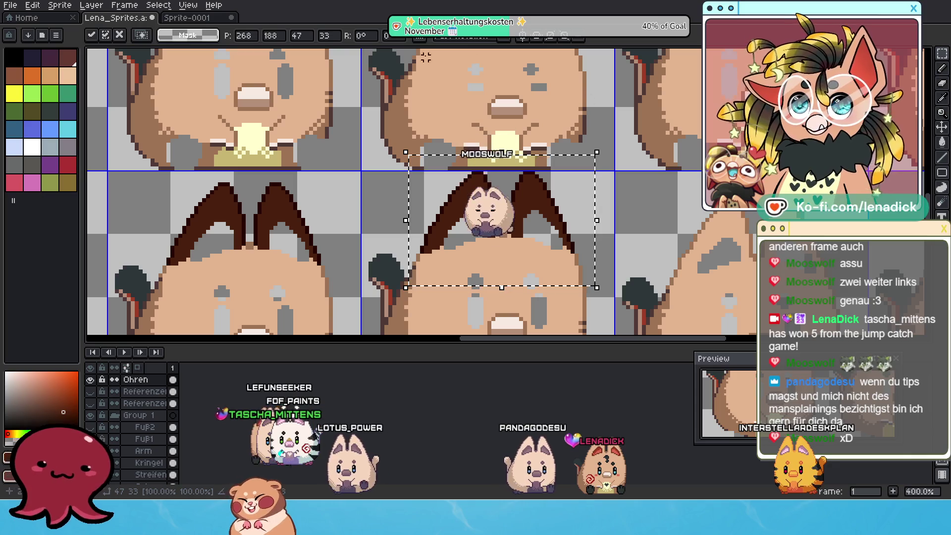
{"action": "mouse_move", "coordinate": [746, 236]}
{"action": "left_mouse_down"}
{"action": "mouse_move", "coordinate": [712, 214]}
{"action": "mouse_move", "coordinate": [602, 181]}
{"action": "mouse_move", "coordinate": [564, 152]}
{"action": "left_mouse_up"}
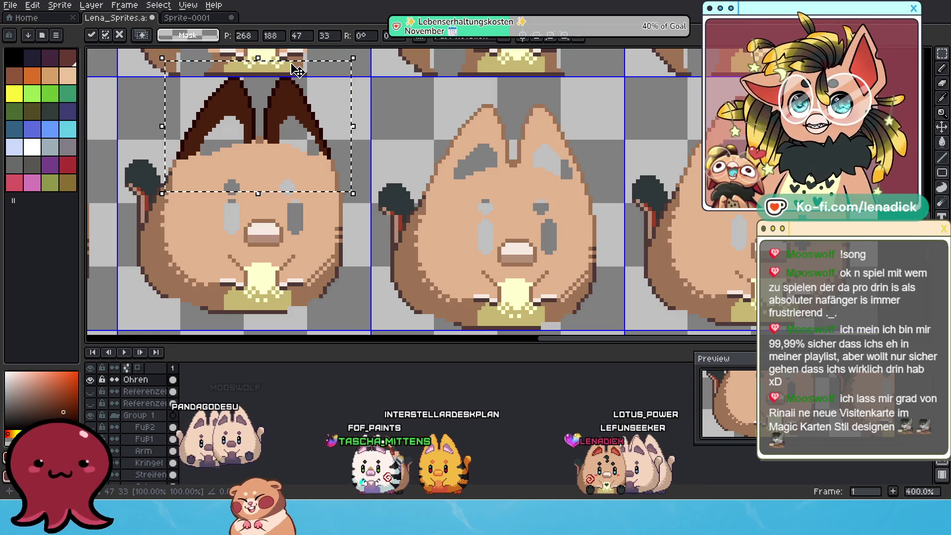
Drop the ears onto the middle cat's head and delete the old ear pixels.
{"action": "mouse_move", "coordinate": [298, 71]}
{"action": "left_mouse_down"}
{"action": "mouse_move", "coordinate": [526, 84]}
{"action": "mouse_move", "coordinate": [549, 95]}
{"action": "left_mouse_up"}
{"action": "scroll", "coordinate": [531, 161], "scroll_direction": "up", "scroll_amount": 1}
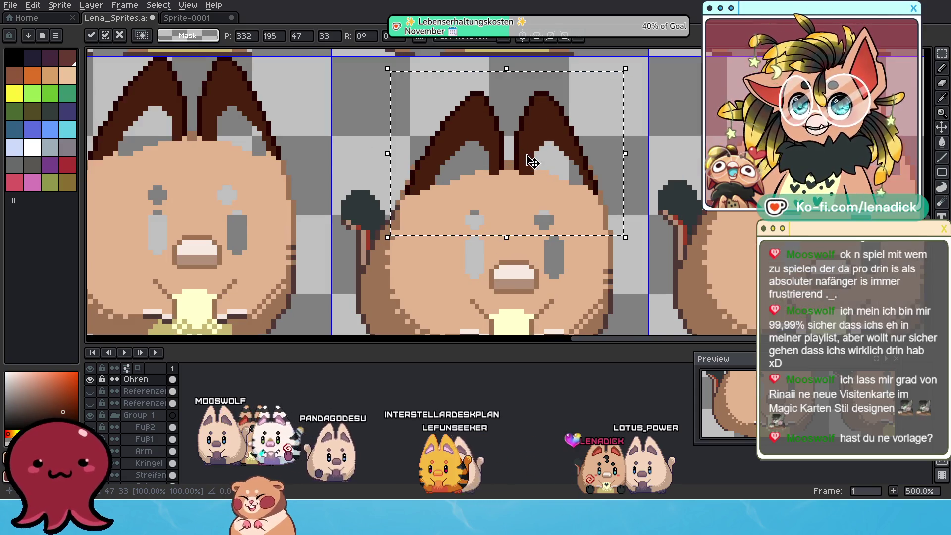
{"action": "scroll", "coordinate": [500, 198], "scroll_direction": "down", "scroll_amount": 4}
{"action": "scroll", "coordinate": [500, 198], "scroll_direction": "up", "scroll_amount": 1}
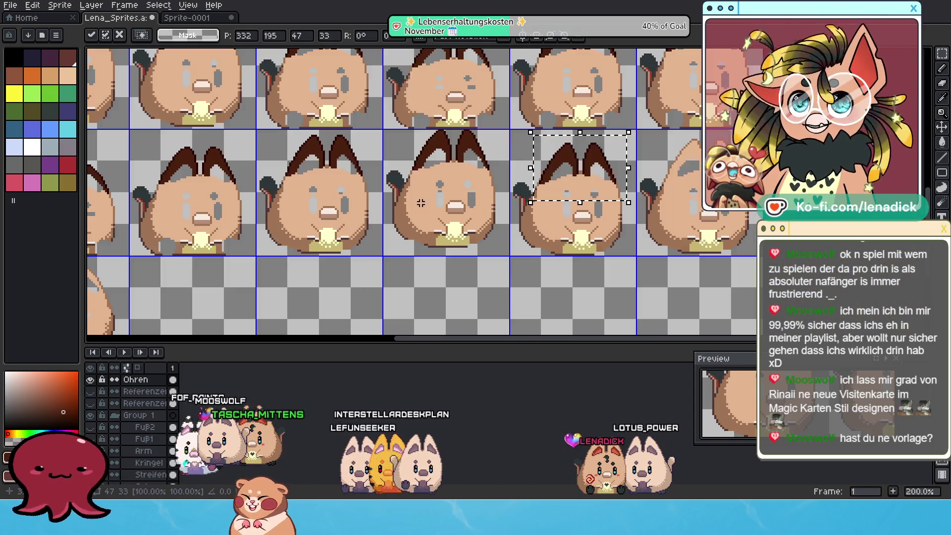
{"action": "key", "text": "Return"}
{"action": "left_click_drag", "start_coordinate": [529, 130], "coordinate": [637, 206]}
{"action": "key", "text": "Delete"}
Move a middle-row frame's ears onto the fifth frame, stretched slightly taller.
{"action": "left_click_drag", "start_coordinate": [344, 165], "coordinate": [412, 183]}
{"action": "left_click_drag", "start_coordinate": [316, 226], "coordinate": [320, 228]}
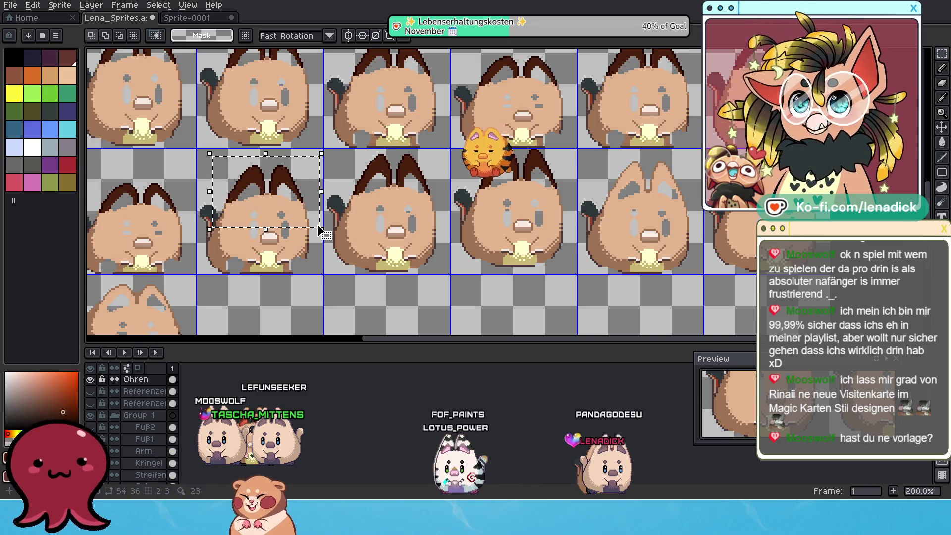
{"action": "left_click", "coordinate": [289, 164]}
{"action": "left_click_drag", "start_coordinate": [289, 164], "coordinate": [671, 163]}
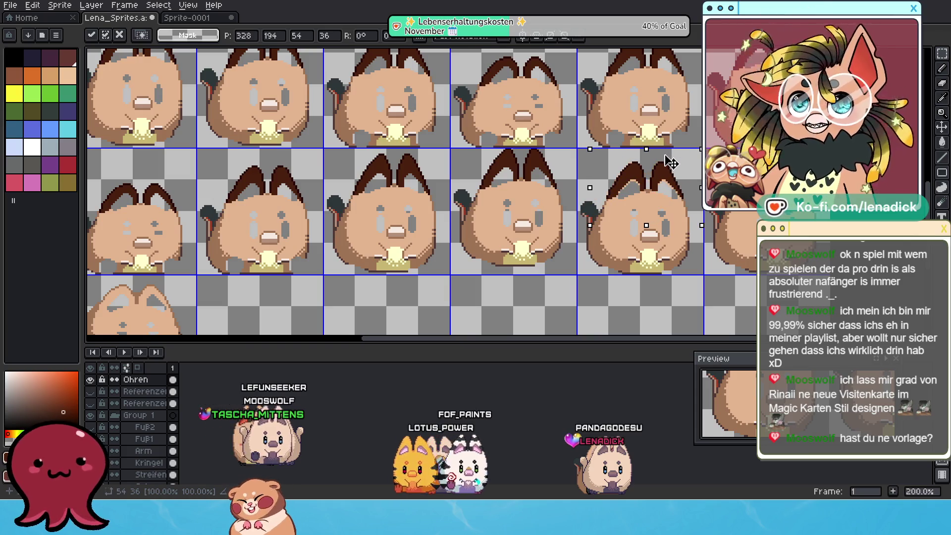
{"action": "scroll", "coordinate": [671, 164], "scroll_direction": "up", "scroll_amount": 4}
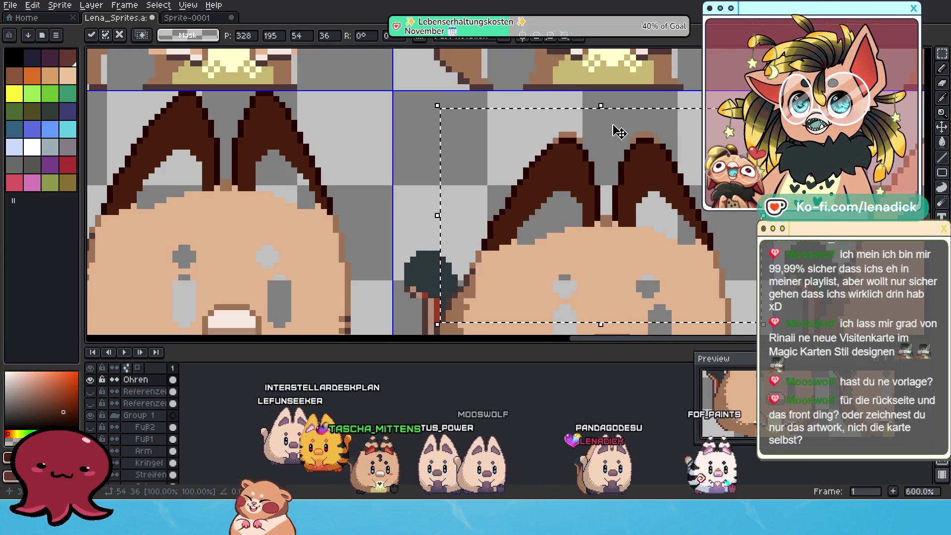
{"action": "scroll", "coordinate": [595, 106], "scroll_direction": "up", "scroll_amount": 1}
{"action": "left_click_drag", "start_coordinate": [602, 105], "coordinate": [602, 102]}
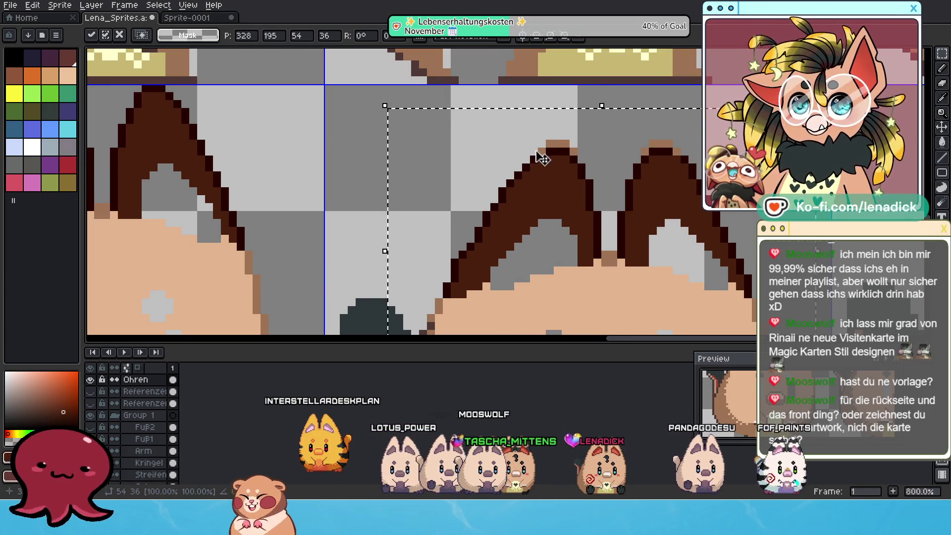
{"action": "scroll", "coordinate": [545, 153], "scroll_direction": "right", "scroll_amount": 3}
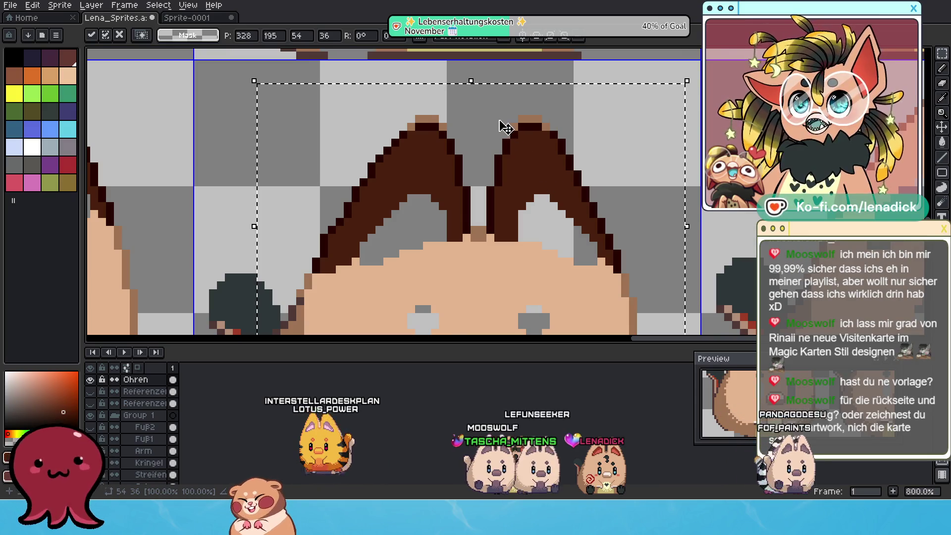
{"action": "scroll", "coordinate": [565, 155], "scroll_direction": "right", "scroll_amount": 2}
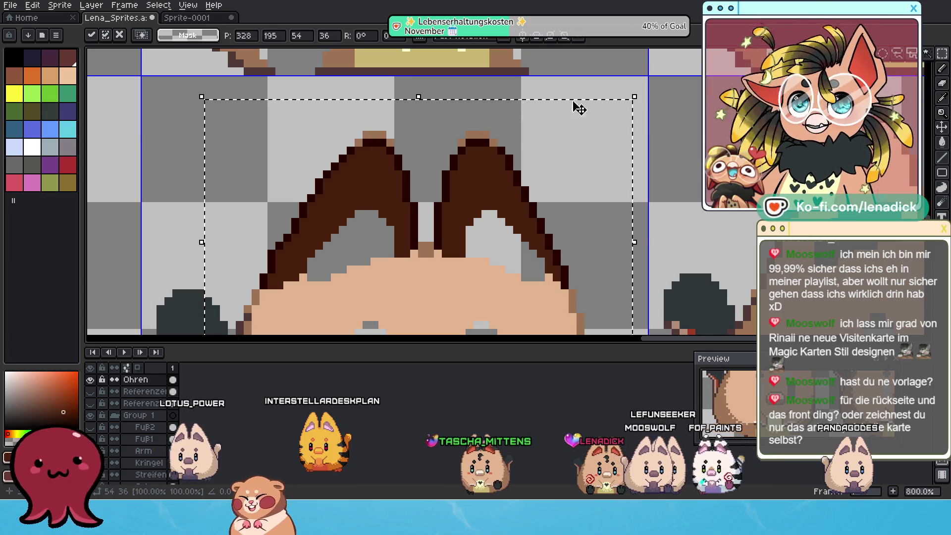
{"action": "left_click", "coordinate": [675, 99]}
{"action": "mouse_move", "coordinate": [308, 116]}
{"action": "left_mouse_down"}
{"action": "mouse_move", "coordinate": [547, 165]}
{"action": "mouse_move", "coordinate": [532, 149]}
{"action": "left_mouse_up"}
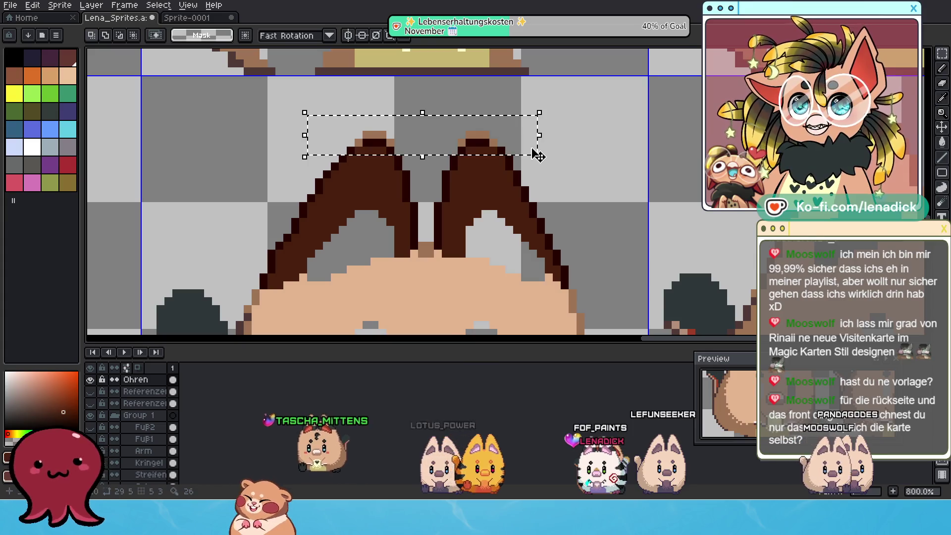
Stretch the selected ear-tip strip upward by two pixels and commit the transform.
{"action": "left_click", "coordinate": [419, 113]}
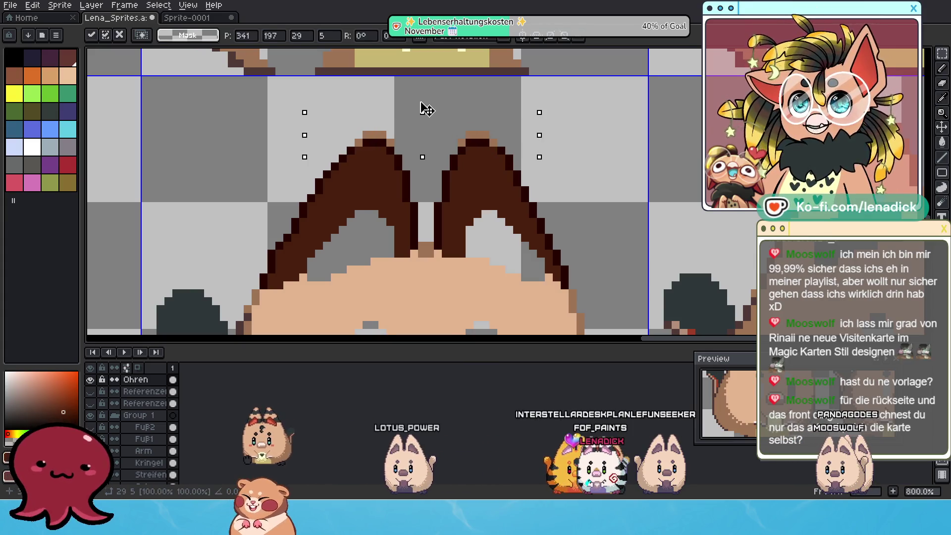
{"action": "left_click_drag", "start_coordinate": [426, 105], "coordinate": [428, 90]}
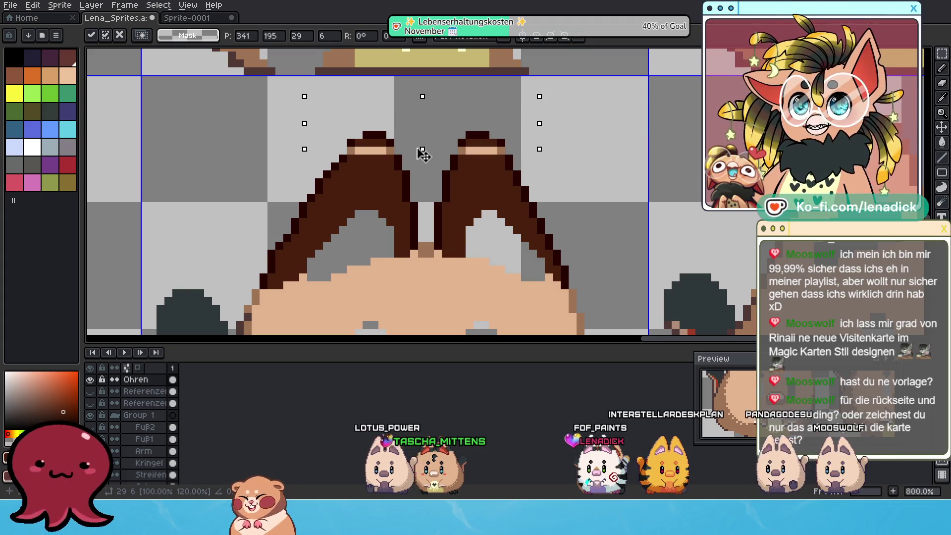
{"action": "left_click", "coordinate": [942, 67]}
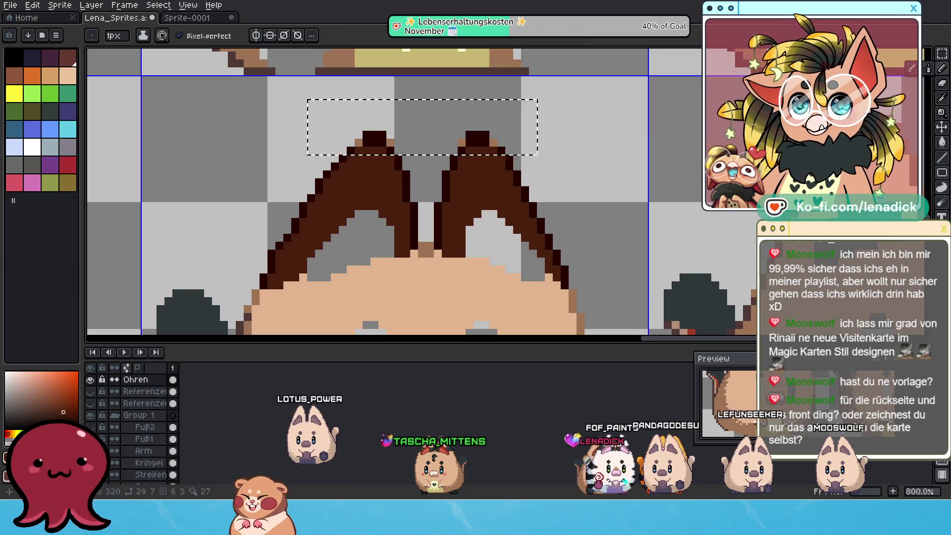
Sample the dark red and orange-brown ear-tip colours with the Eyedropper.
{"action": "left_click", "coordinate": [371, 139], "text": "alt"}
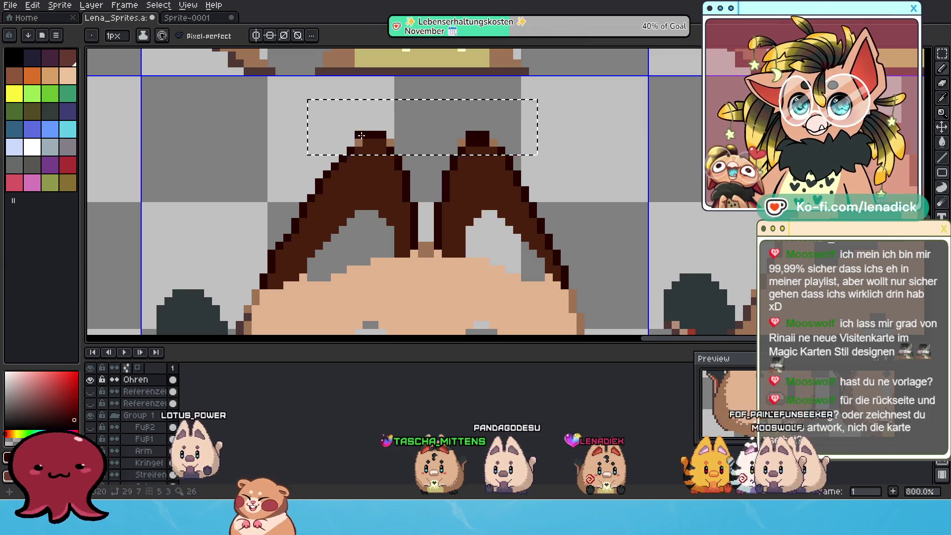
{"action": "left_click", "coordinate": [473, 147], "text": "alt"}
{"action": "left_click", "coordinate": [489, 140], "text": "alt"}
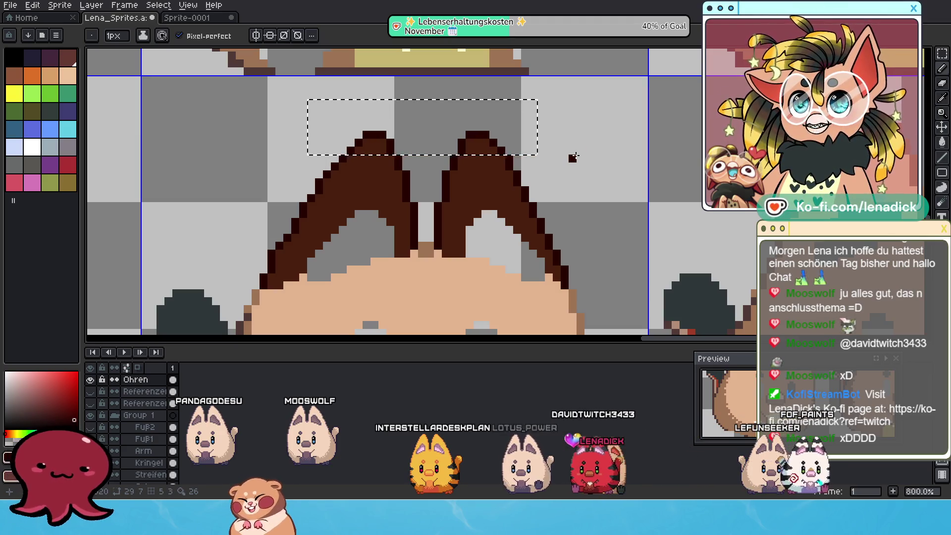
{"action": "scroll", "coordinate": [397, 162], "scroll_direction": "down", "scroll_amount": 2}
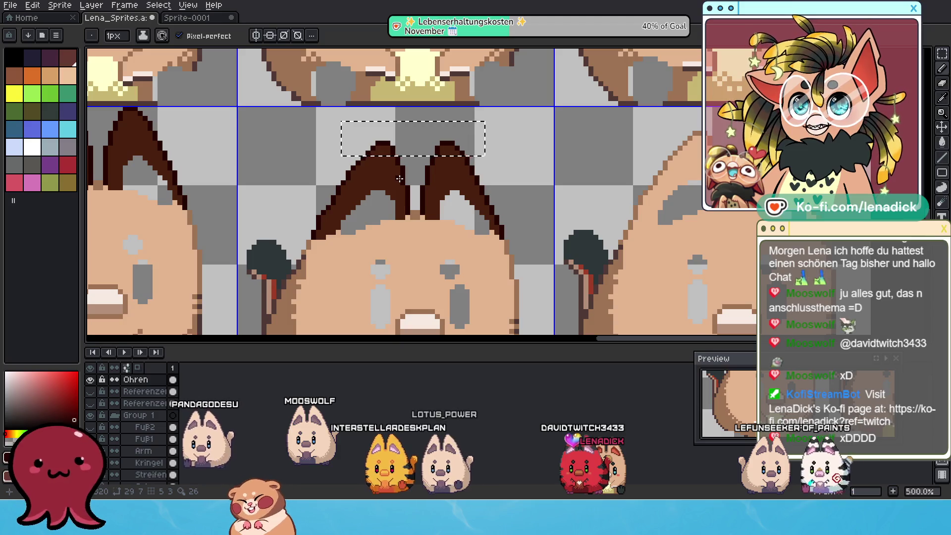
{"action": "scroll", "coordinate": [400, 179], "scroll_direction": "up", "scroll_amount": 1}
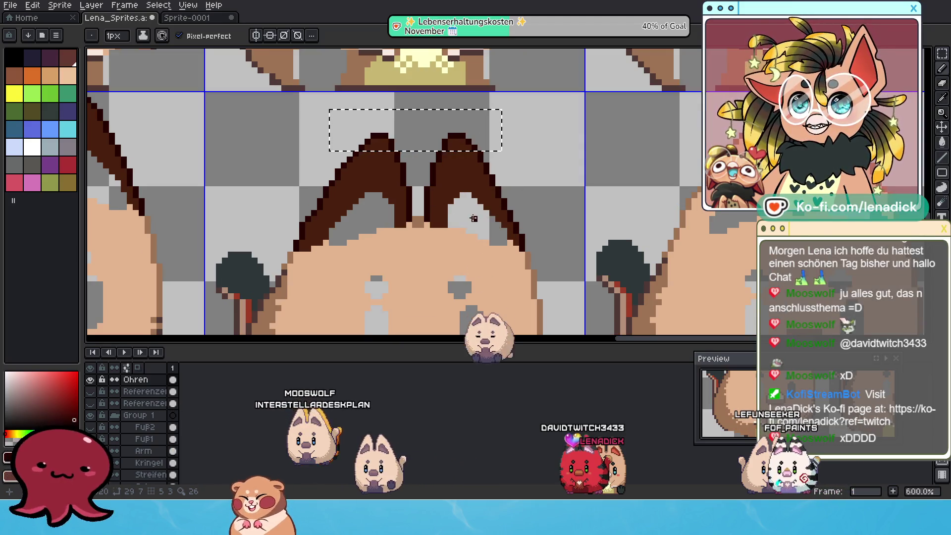
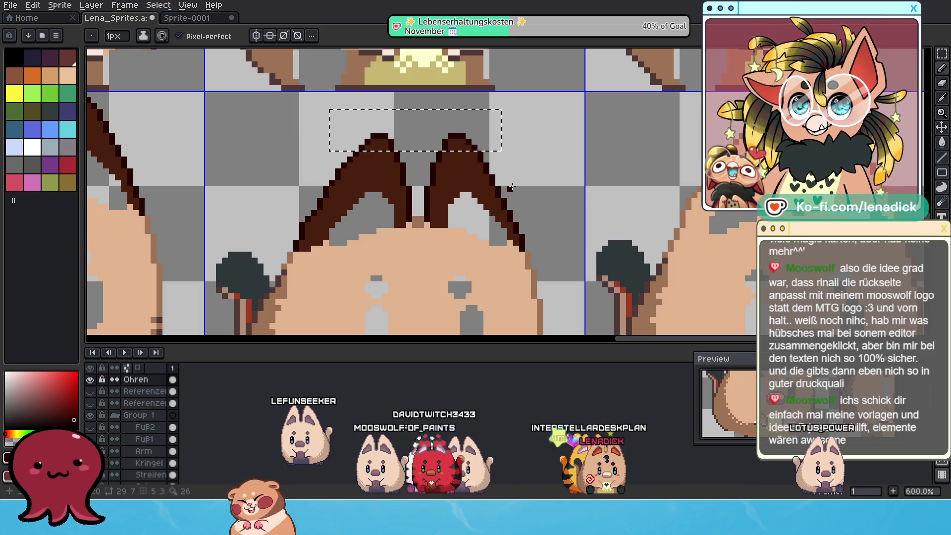
Shift the selected ear tips upward, nudge them back down one pixel, and commit.
{"action": "scroll", "coordinate": [316, 234], "scroll_direction": "down", "scroll_amount": 6}
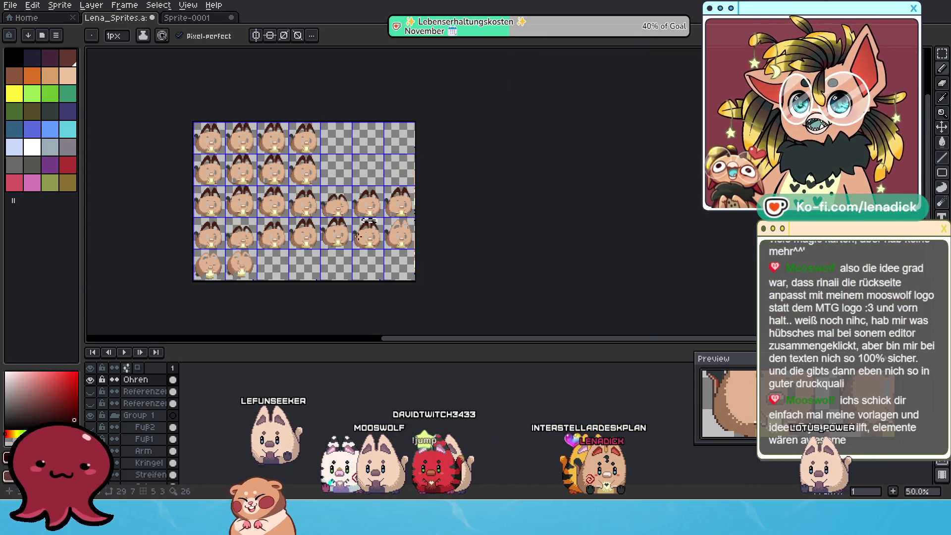
{"action": "scroll", "coordinate": [388, 206], "scroll_direction": "up", "scroll_amount": 3}
{"action": "scroll", "coordinate": [375, 146], "scroll_direction": "up", "scroll_amount": 1}
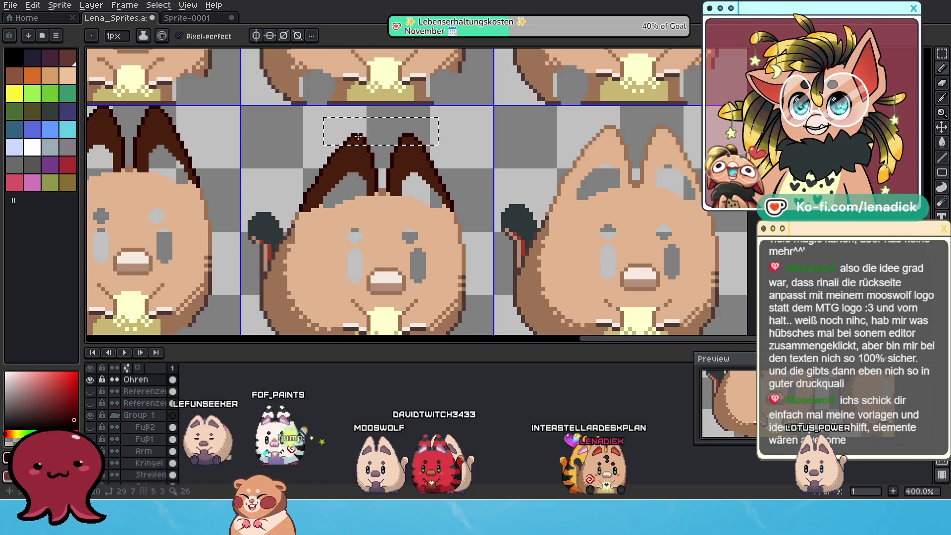
{"action": "scroll", "coordinate": [334, 163], "scroll_direction": "up", "scroll_amount": 1}
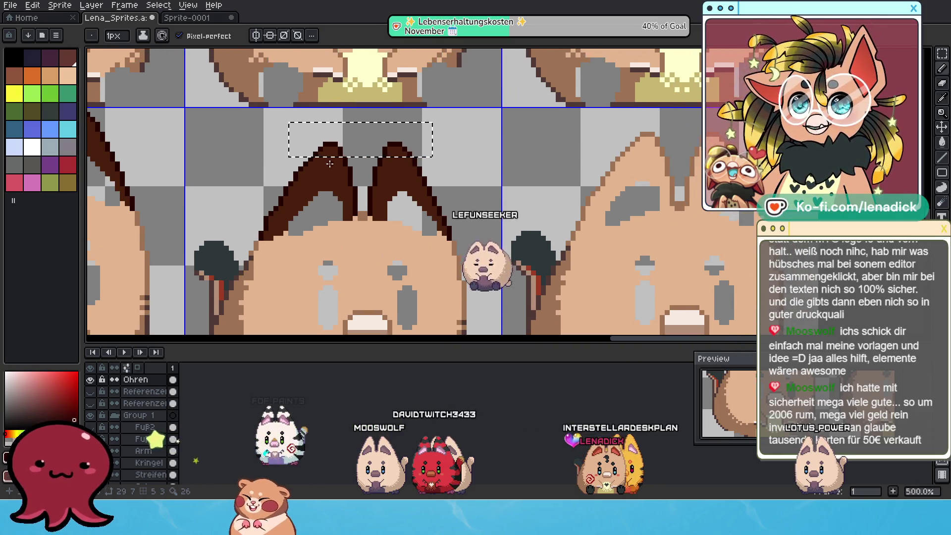
{"action": "scroll", "coordinate": [333, 163], "scroll_direction": "up", "scroll_amount": 1}
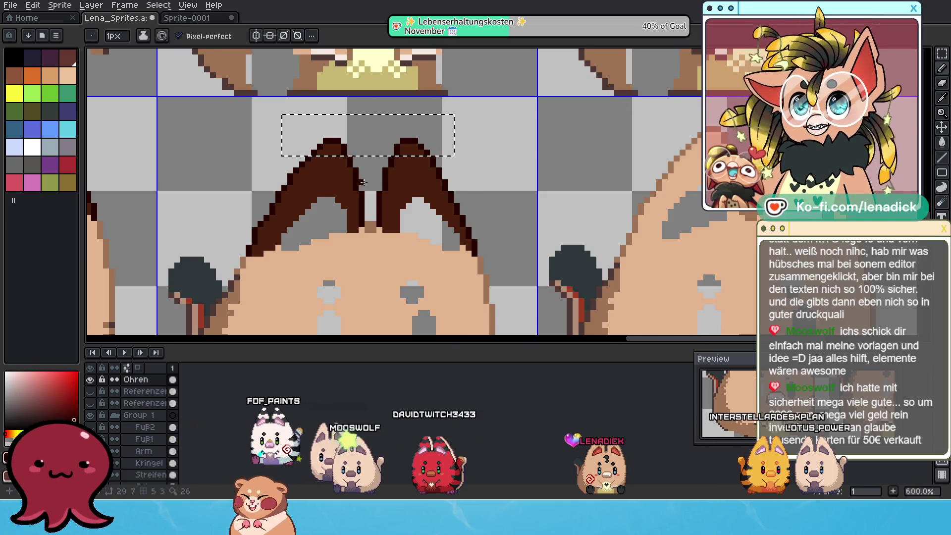
{"action": "scroll", "coordinate": [363, 181], "scroll_direction": "up", "scroll_amount": 1}
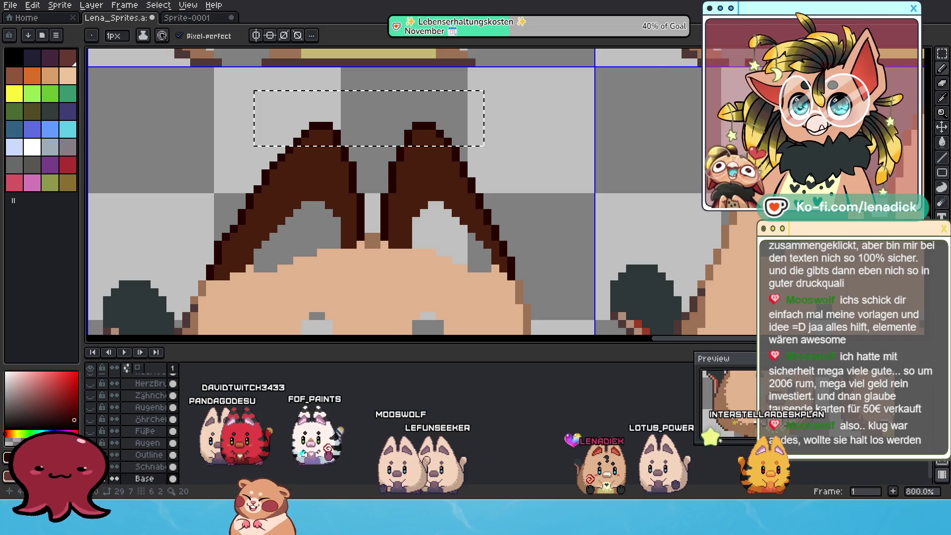
{"action": "key", "text": "m"}
{"action": "left_click", "coordinate": [369, 145]}
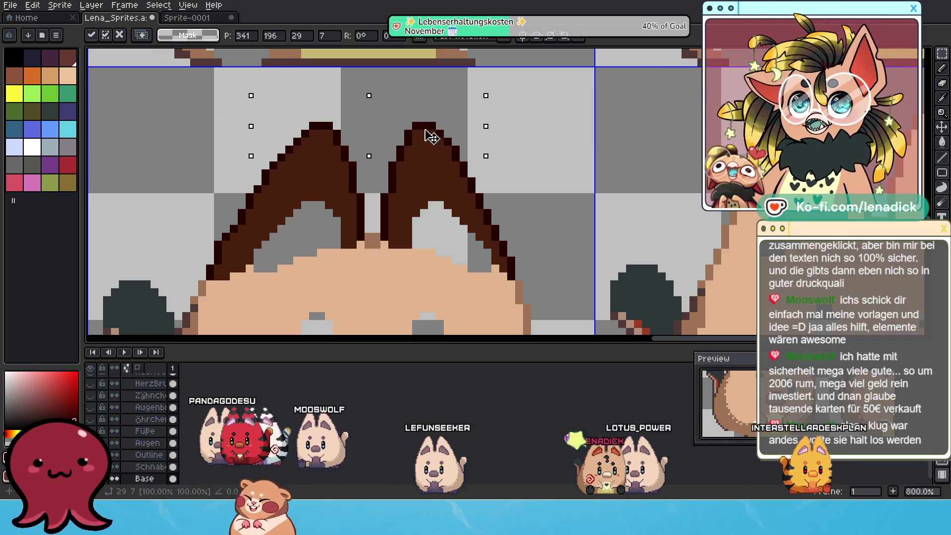
{"action": "left_click_drag", "start_coordinate": [430, 165], "coordinate": [429, 125]}
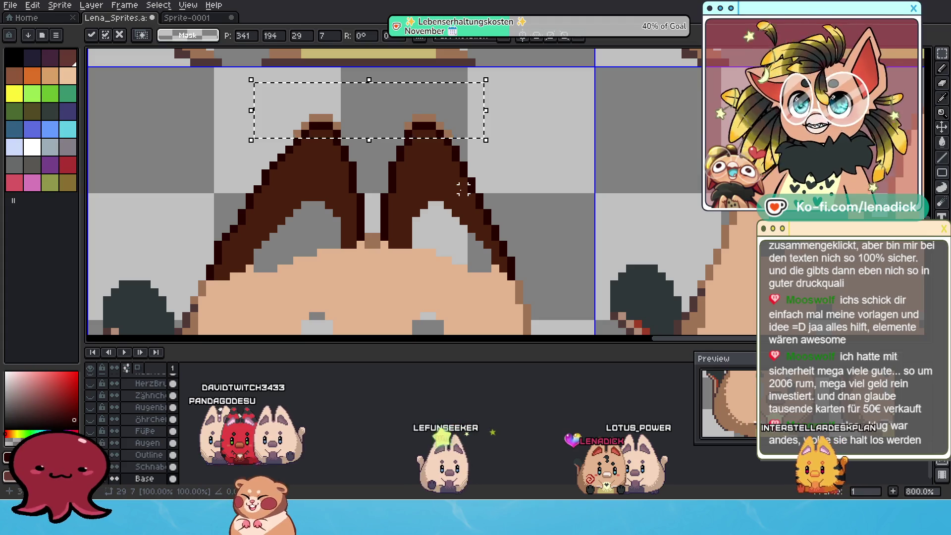
{"action": "key", "text": "Down"}
{"action": "key", "text": "Return"}
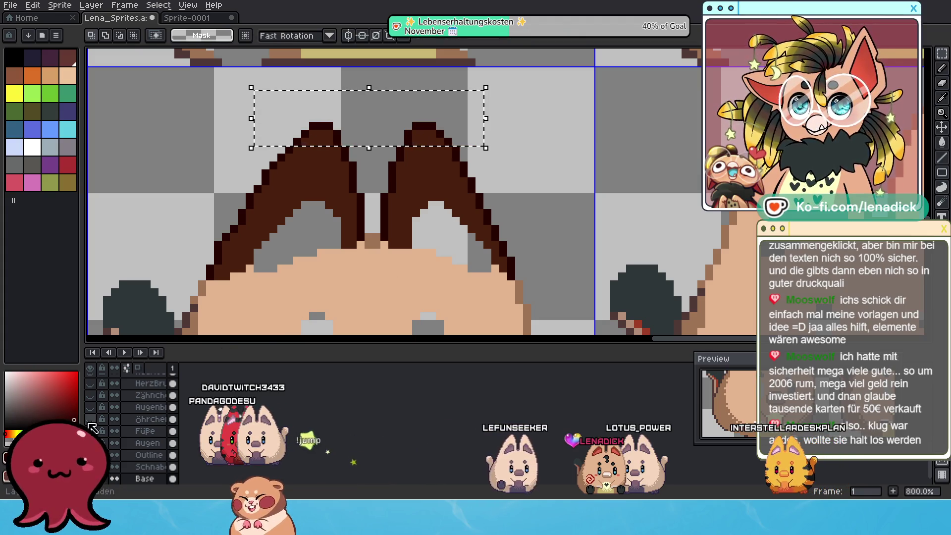
Flick the Ohren layer's visibility on and off to compare the ears, leaving it visible.
{"action": "scroll", "coordinate": [145, 418], "scroll_direction": "up", "scroll_amount": 5}
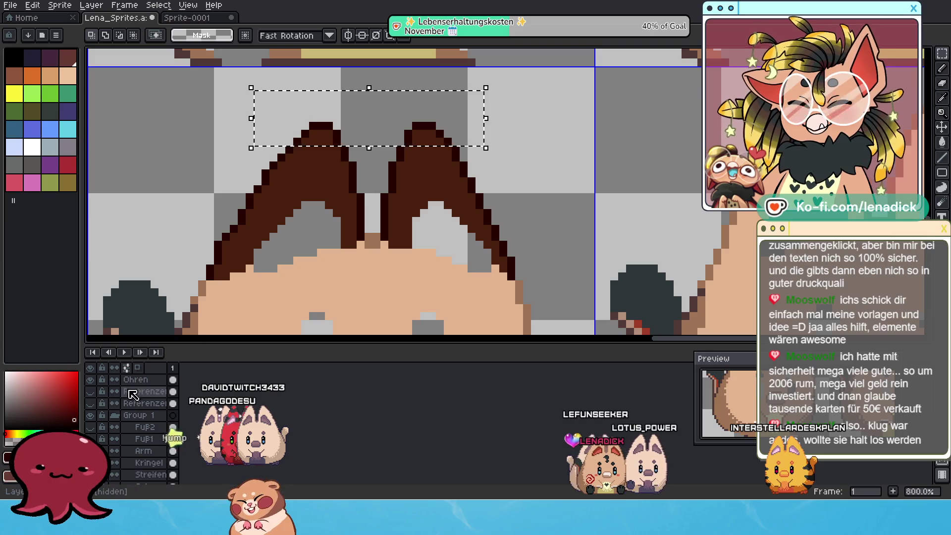
{"action": "left_click", "coordinate": [92, 380]}
{"action": "left_click", "coordinate": [91, 379]}
{"action": "left_click", "coordinate": [91, 380]}
{"action": "left_click", "coordinate": [92, 380]}
{"action": "left_click", "coordinate": [91, 379]}
{"action": "left_click", "coordinate": [92, 379]}
{"action": "left_click", "coordinate": [91, 379]}
{"action": "left_click", "coordinate": [91, 379]}
{"action": "left_click", "coordinate": [91, 379]}
{"action": "left_click", "coordinate": [91, 380]}
{"action": "left_click", "coordinate": [91, 379]}
{"action": "left_click", "coordinate": [91, 380]}
{"action": "left_click", "coordinate": [92, 380]}
{"action": "left_click", "coordinate": [91, 380]}
{"action": "left_click", "coordinate": [91, 380]}
{"action": "left_click", "coordinate": [92, 380]}
{"action": "left_click", "coordinate": [91, 380]}
{"action": "left_click", "coordinate": [91, 380]}
{"action": "left_click", "coordinate": [91, 379]}
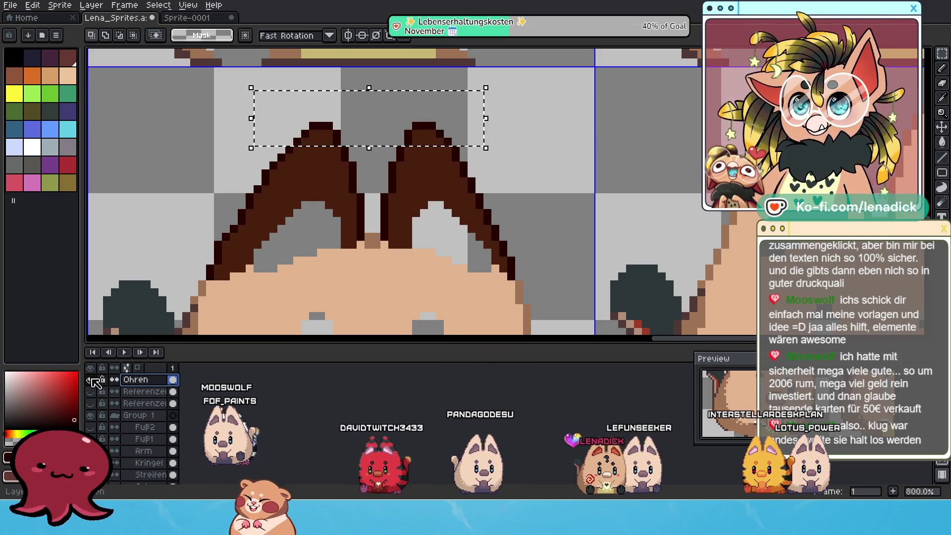
{"action": "left_click", "coordinate": [91, 379]}
{"action": "left_click", "coordinate": [91, 380]}
{"action": "left_click", "coordinate": [91, 379]}
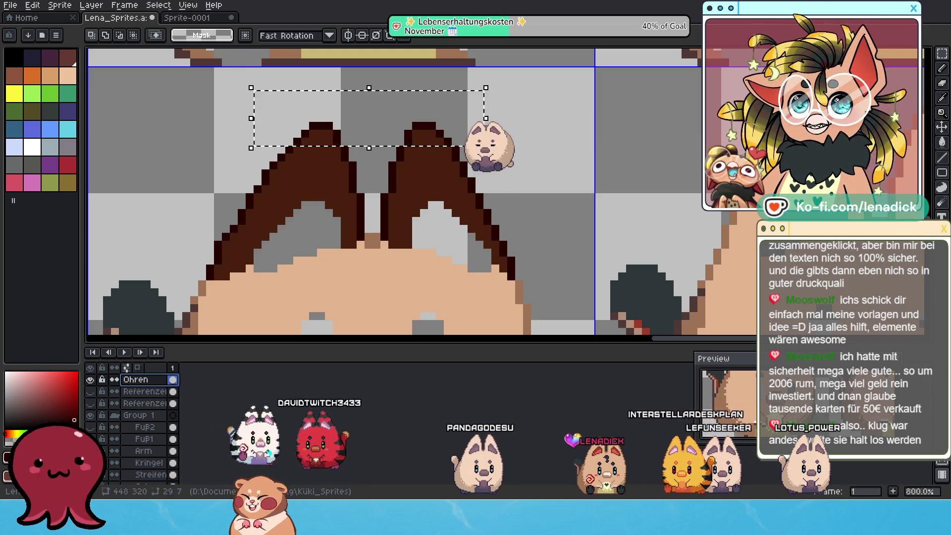
Deselect and erase the dark-brown outline pixels along both ears' inner edges.
{"action": "left_click", "coordinate": [266, 78]}
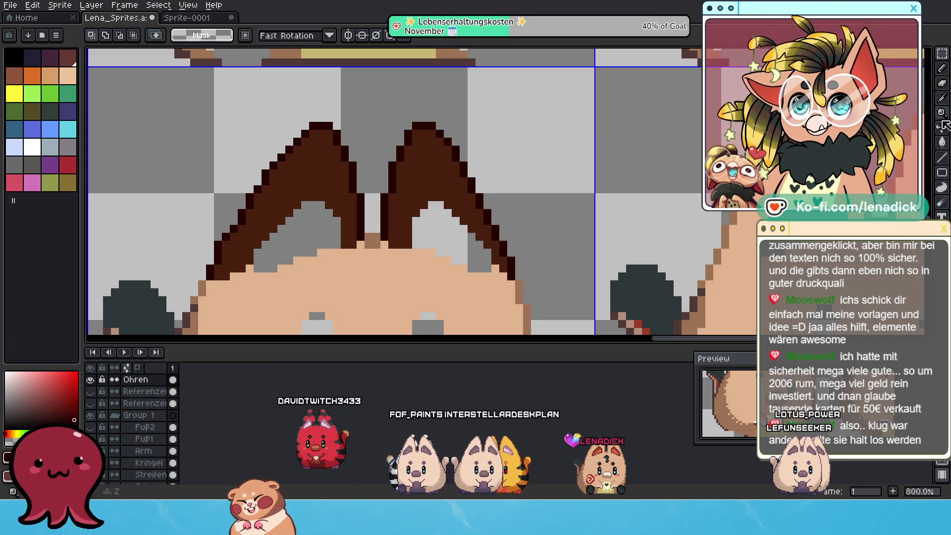
{"action": "left_click", "coordinate": [942, 84]}
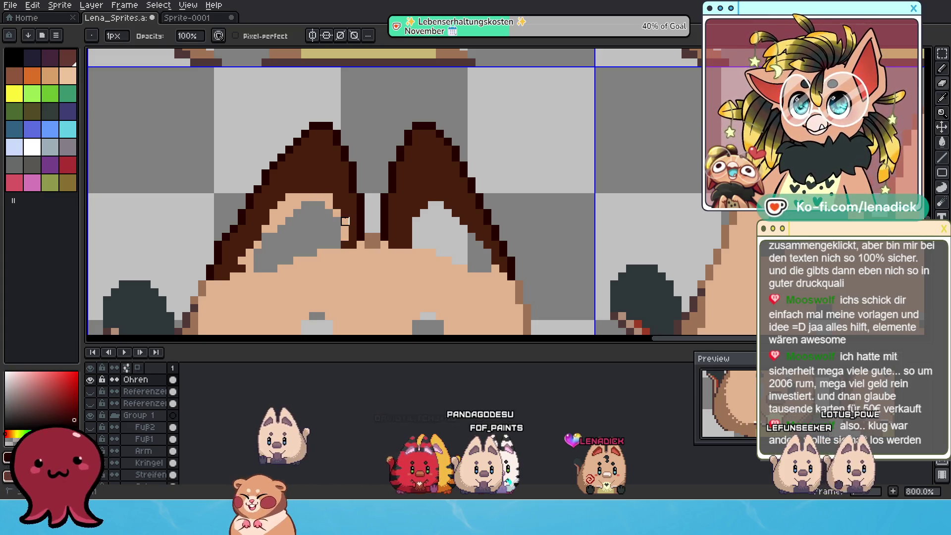
{"action": "left_click", "coordinate": [416, 213]}
{"action": "left_click", "coordinate": [408, 228]}
{"action": "left_click", "coordinate": [409, 236]}
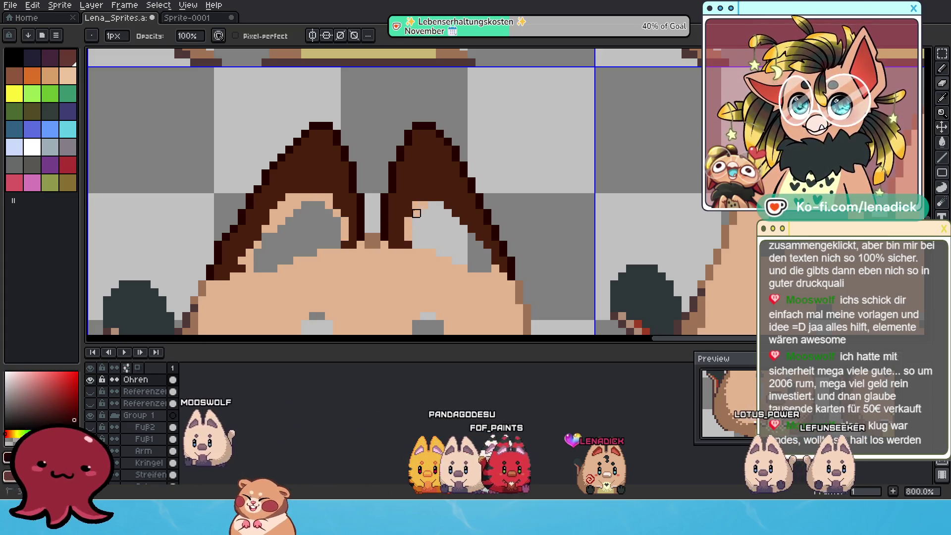
{"action": "left_click_drag", "start_coordinate": [479, 228], "coordinate": [451, 210]}
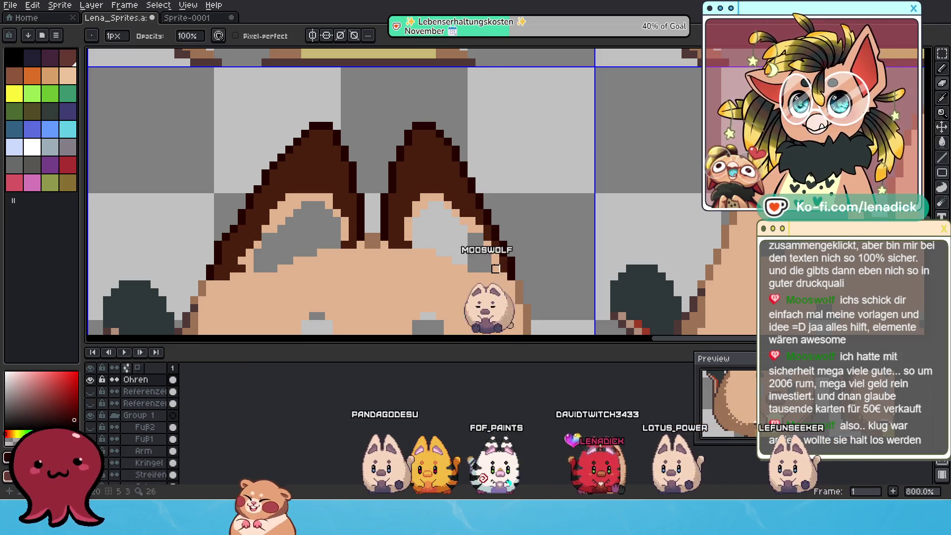
Paint the left inner ear's top with the eyedropped dark brown using the Pencil.
{"action": "key", "text": "b"}
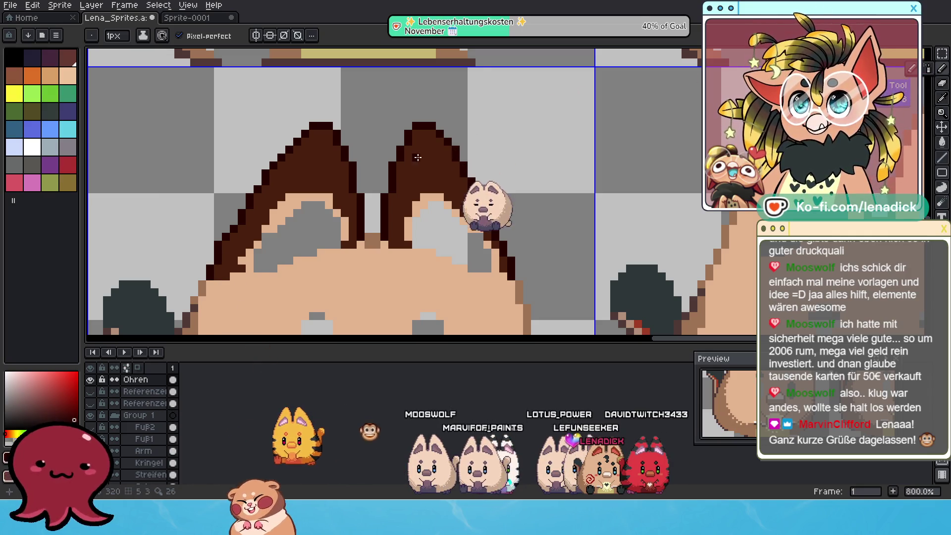
{"action": "left_click", "coordinate": [428, 171], "text": "alt"}
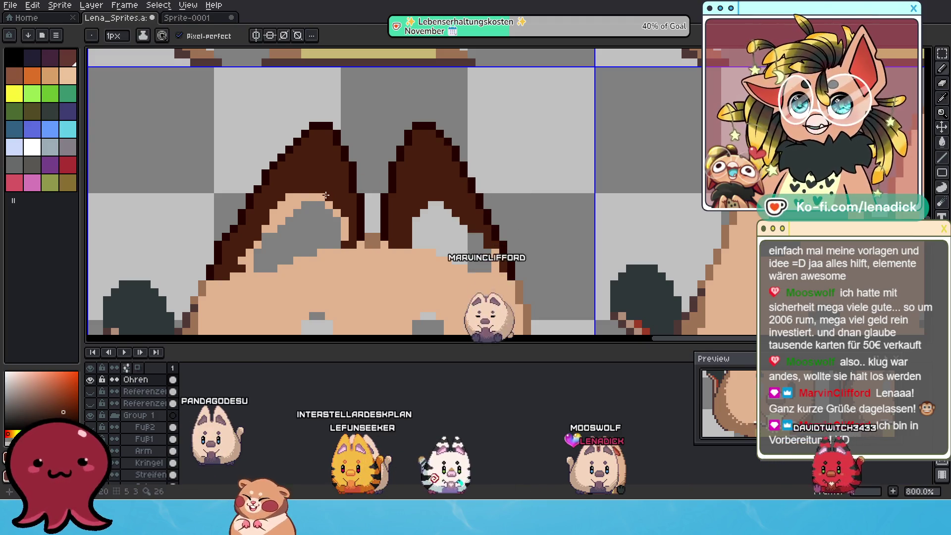
{"action": "left_click_drag", "start_coordinate": [313, 197], "coordinate": [289, 197]}
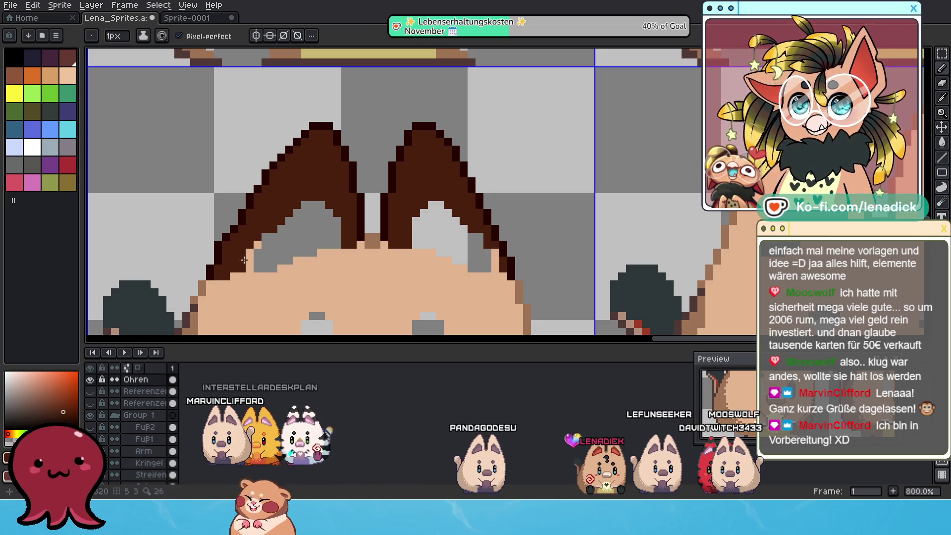
{"action": "scroll", "coordinate": [256, 244], "scroll_direction": "down", "scroll_amount": 4}
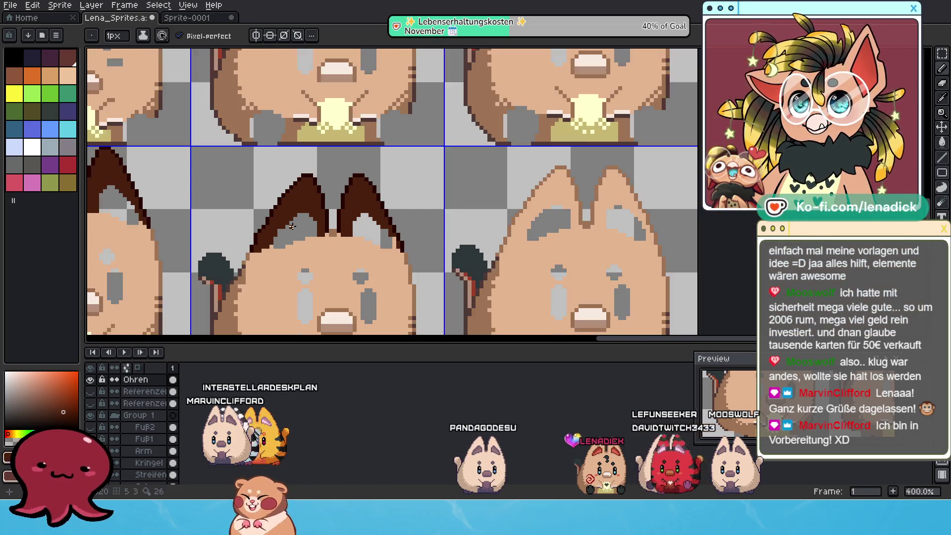
Pan across neighbouring cat frames to compare their ears, then choose the Rectangular Marquee.
{"action": "scroll", "coordinate": [322, 235], "scroll_direction": "up", "scroll_amount": 2}
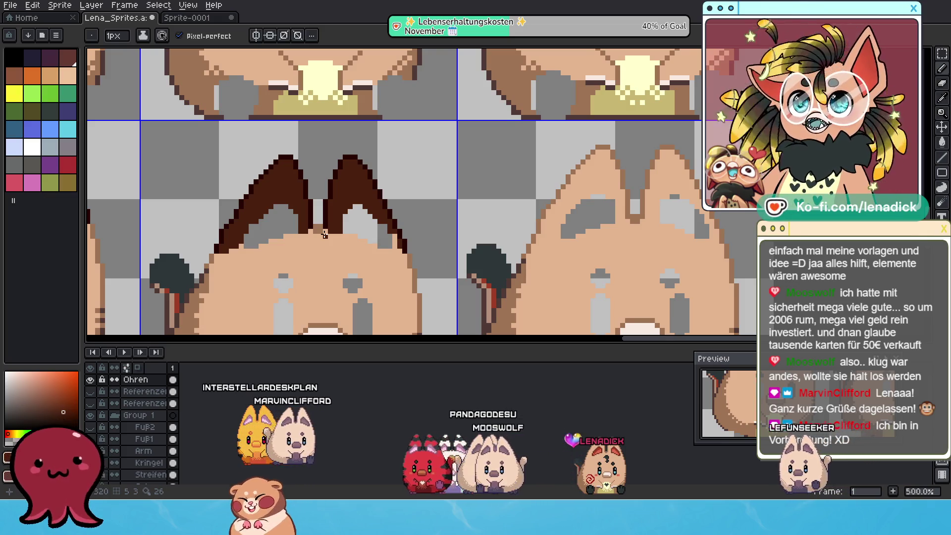
{"action": "mouse_move", "coordinate": [387, 231]}
{"action": "left_mouse_down"}
{"action": "mouse_move", "coordinate": [389, 216]}
{"action": "mouse_move", "coordinate": [542, 221]}
{"action": "left_mouse_up"}
{"action": "scroll", "coordinate": [542, 221], "scroll_direction": "up", "scroll_amount": 2}
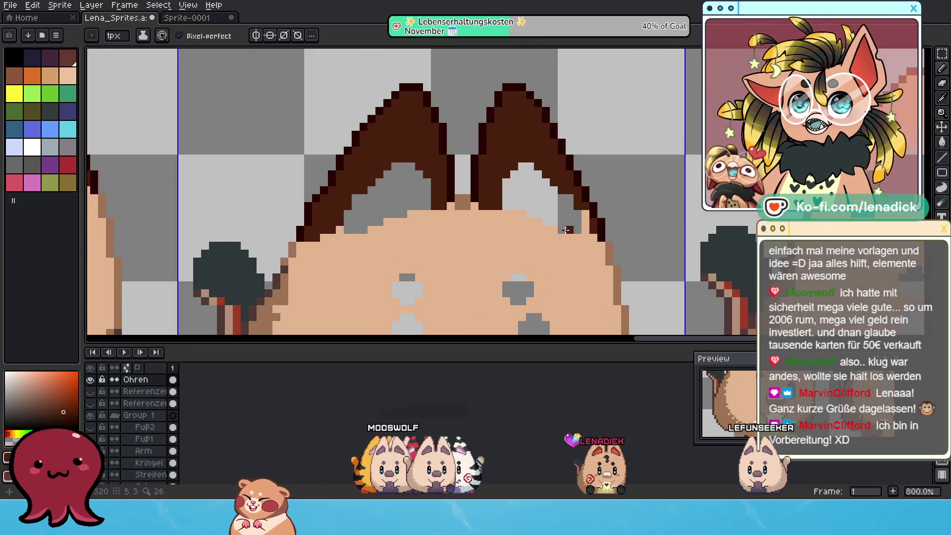
{"action": "scroll", "coordinate": [553, 245], "scroll_direction": "down", "scroll_amount": 1}
{"action": "left_click_drag", "start_coordinate": [553, 245], "coordinate": [602, 254]}
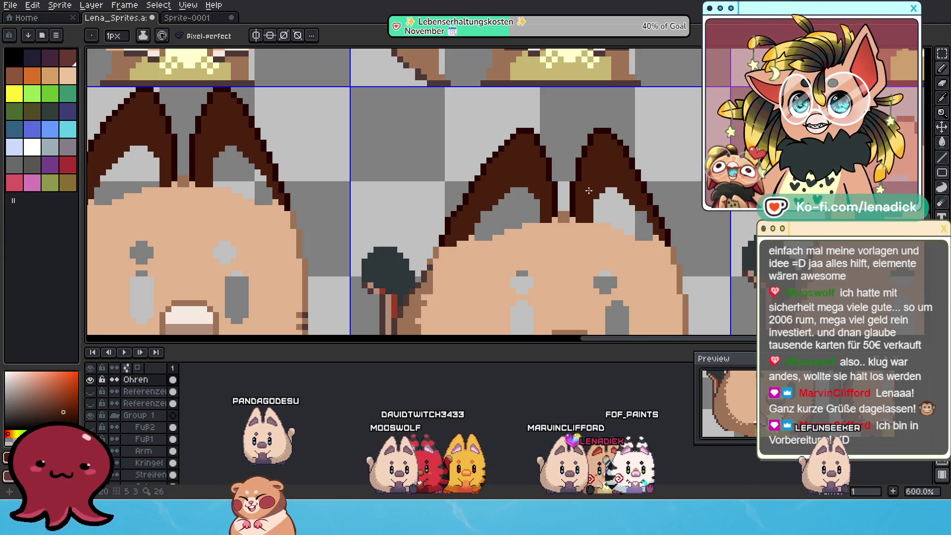
{"action": "left_click_drag", "start_coordinate": [589, 190], "coordinate": [559, 191]}
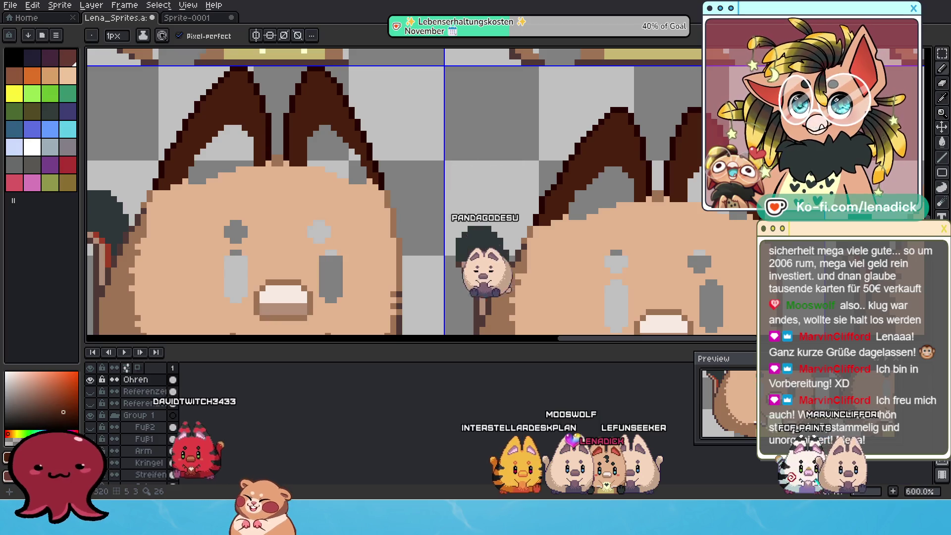
{"action": "mouse_move", "coordinate": [314, 192]}
{"action": "left_mouse_down"}
{"action": "mouse_move", "coordinate": [686, 238]}
{"action": "mouse_move", "coordinate": [548, 240]}
{"action": "mouse_move", "coordinate": [534, 221]}
{"action": "mouse_move", "coordinate": [675, 218]}
{"action": "mouse_move", "coordinate": [663, 213]}
{"action": "left_mouse_up"}
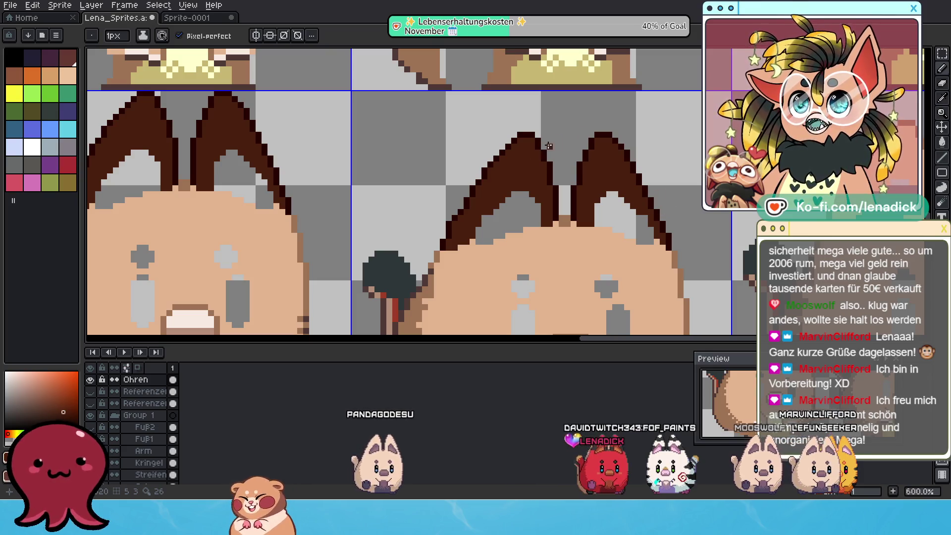
{"action": "left_click_drag", "start_coordinate": [661, 172], "coordinate": [551, 162]}
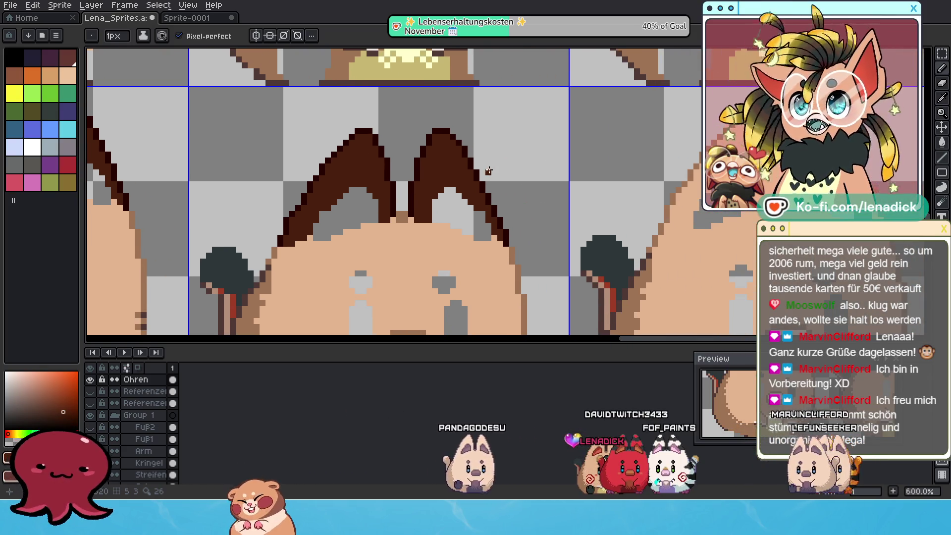
{"action": "left_click_drag", "start_coordinate": [629, 192], "coordinate": [477, 219]}
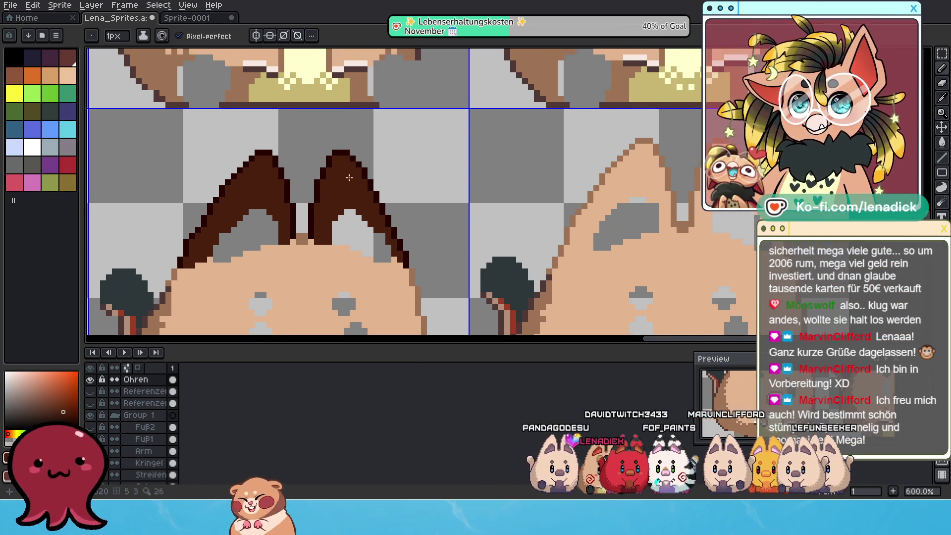
{"action": "scroll", "coordinate": [347, 228], "scroll_direction": "down", "scroll_amount": 1}
{"action": "left_click_drag", "start_coordinate": [361, 223], "coordinate": [619, 218]}
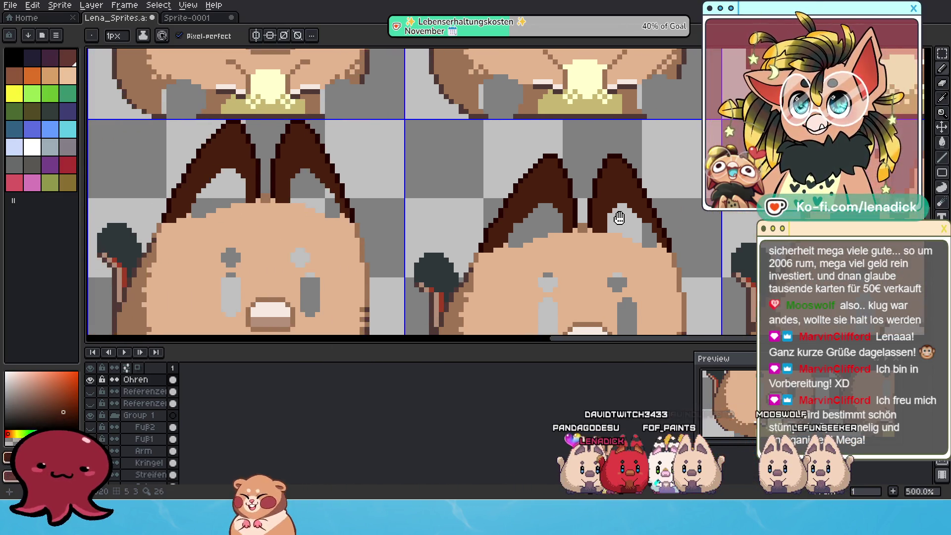
{"action": "mouse_move", "coordinate": [659, 186]}
{"action": "left_mouse_down"}
{"action": "mouse_move", "coordinate": [551, 187]}
{"action": "mouse_move", "coordinate": [617, 163]}
{"action": "left_mouse_up"}
{"action": "left_click", "coordinate": [942, 58]}
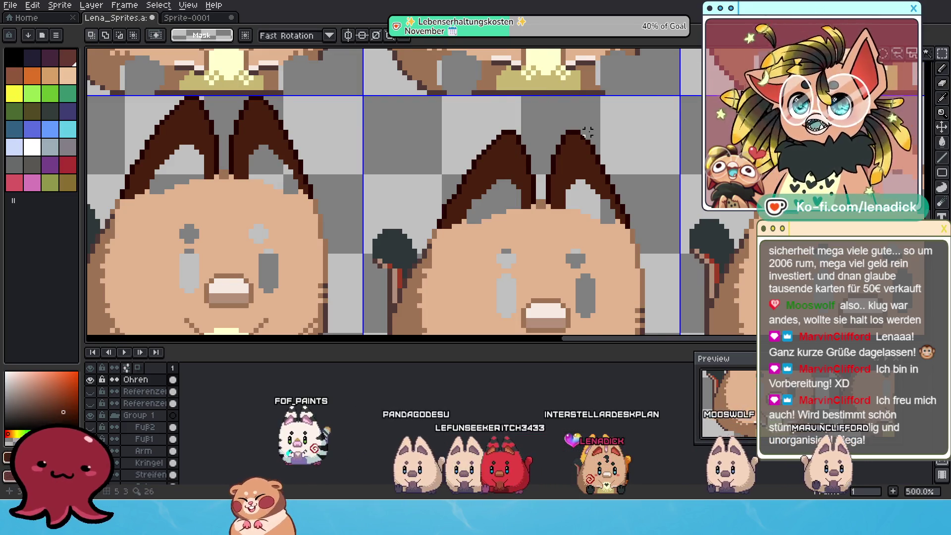
Marquee-select the second creature's dark-brown ears and drag them onto the creature to the right.
{"action": "scroll", "coordinate": [598, 139], "scroll_direction": "up", "scroll_amount": 1}
{"action": "scroll", "coordinate": [587, 156], "scroll_direction": "down", "scroll_amount": 3}
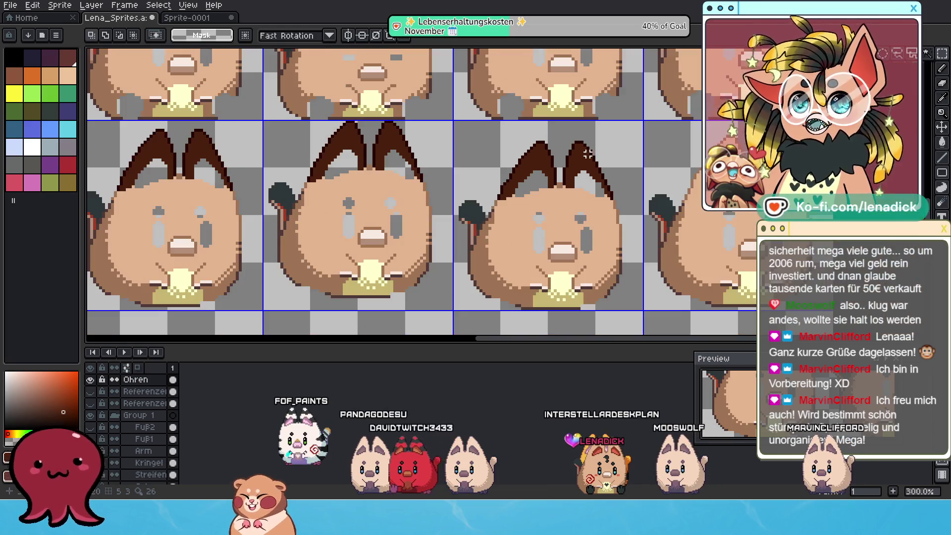
{"action": "left_click_drag", "start_coordinate": [207, 129], "coordinate": [347, 215]}
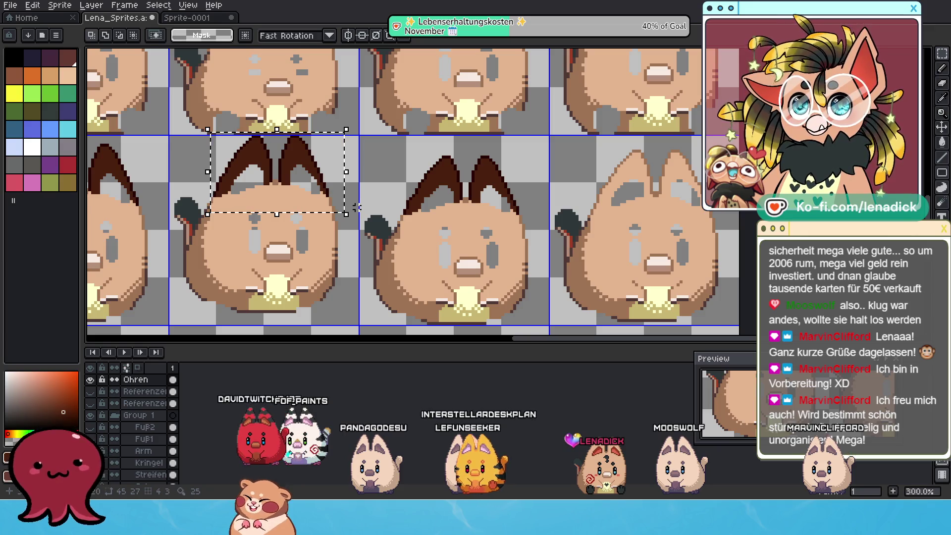
{"action": "mouse_move", "coordinate": [300, 186]}
{"action": "left_mouse_down"}
{"action": "mouse_move", "coordinate": [686, 186]}
{"action": "mouse_move", "coordinate": [675, 121]}
{"action": "mouse_move", "coordinate": [664, 157]}
{"action": "left_mouse_up"}
Squash the moved ears from 45×27 to 45×26 pixels (96.30%).
{"action": "scroll", "coordinate": [686, 186], "scroll_direction": "up", "scroll_amount": 3}
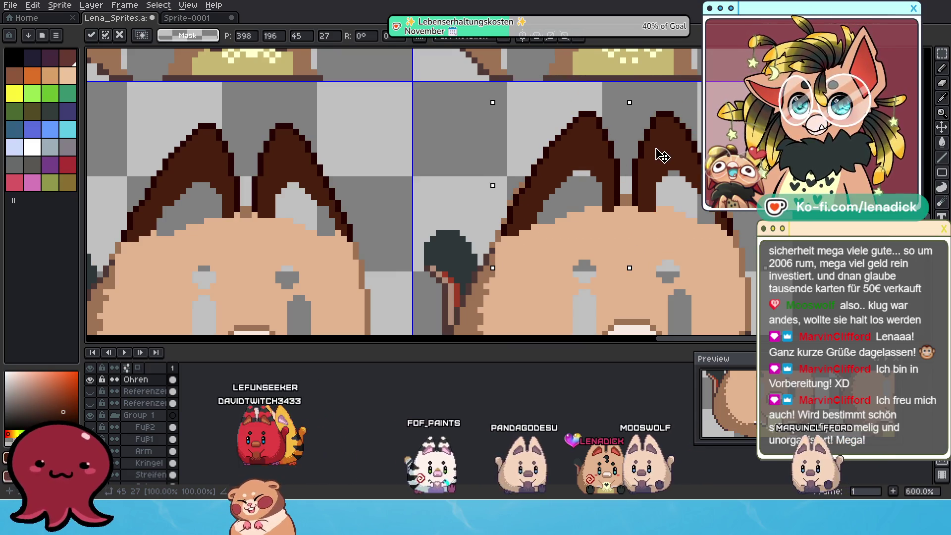
{"action": "scroll", "coordinate": [693, 196], "scroll_direction": "up", "scroll_amount": 1}
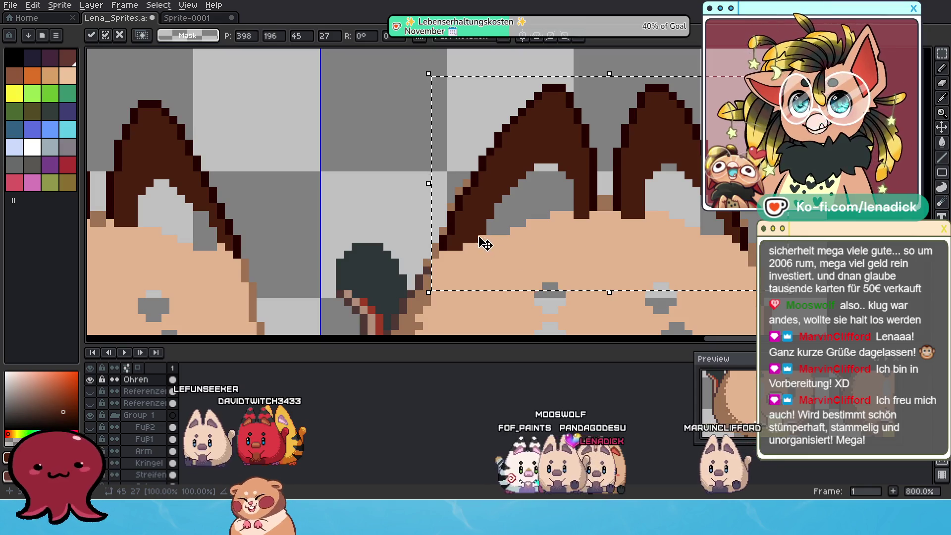
{"action": "left_click_drag", "start_coordinate": [613, 289], "coordinate": [613, 281]}
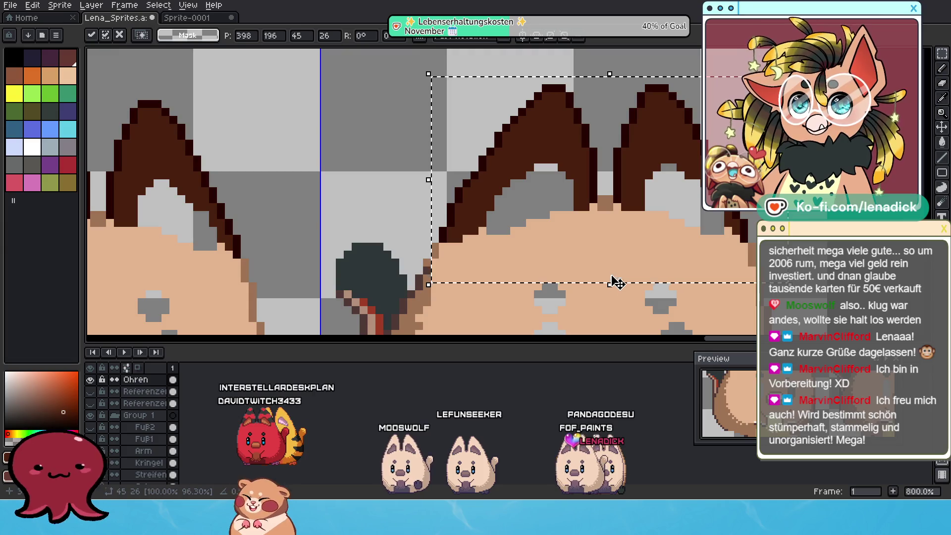
{"action": "scroll", "coordinate": [609, 278], "scroll_direction": "down", "scroll_amount": 2}
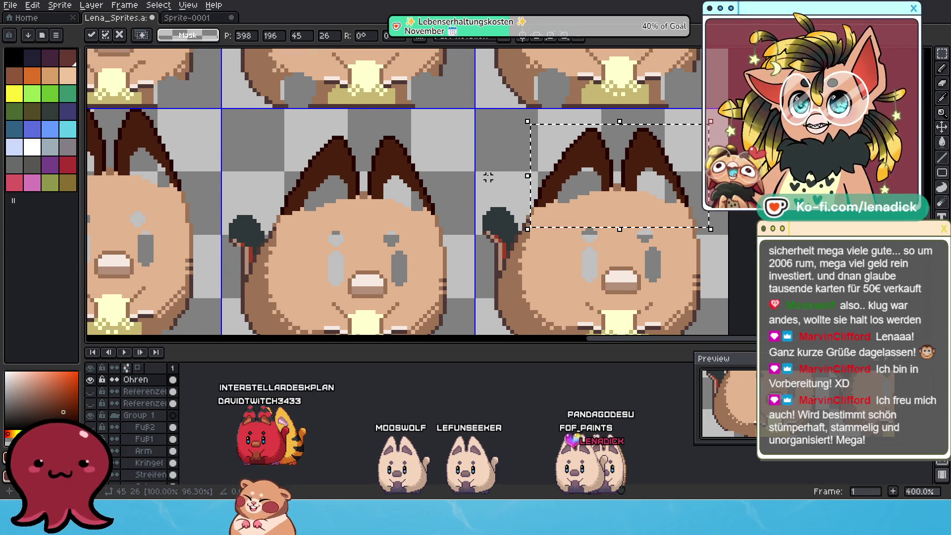
{"action": "left_click", "coordinate": [941, 58]}
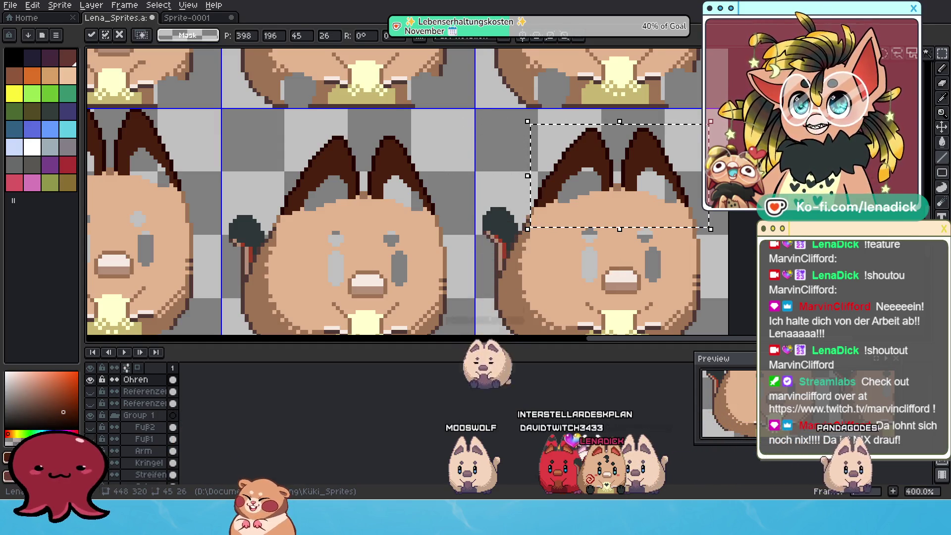
Drag the selected ears into the lower frame and zoom in to check their placement.
{"action": "scroll", "coordinate": [479, 228], "scroll_direction": "down", "scroll_amount": 3}
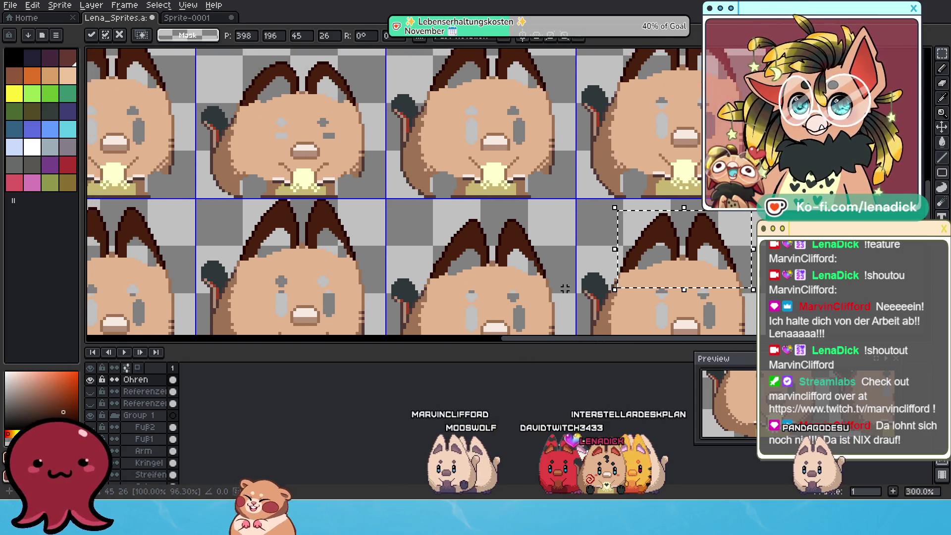
{"action": "scroll", "coordinate": [557, 265], "scroll_direction": "up", "scroll_amount": 2}
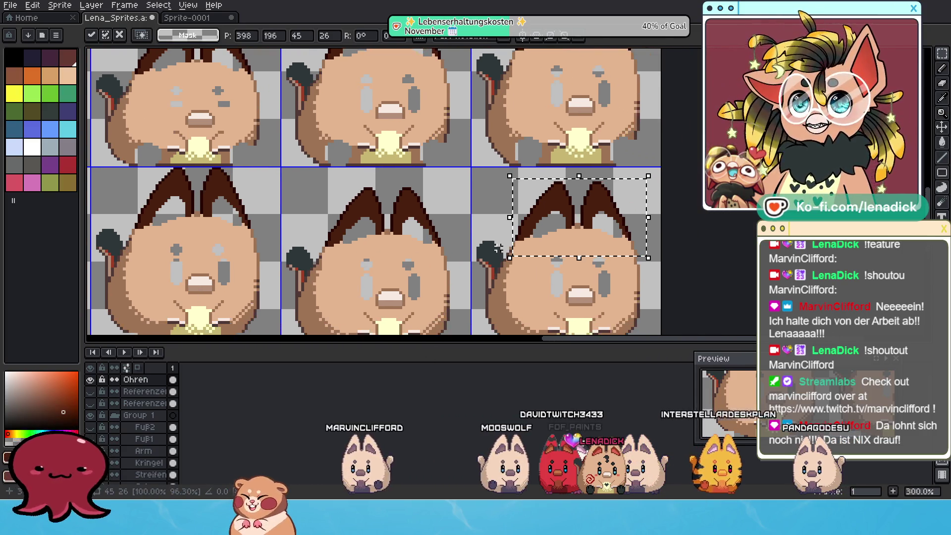
{"action": "scroll", "coordinate": [504, 210], "scroll_direction": "down", "scroll_amount": 2}
{"action": "scroll", "coordinate": [504, 210], "scroll_direction": "up", "scroll_amount": 2}
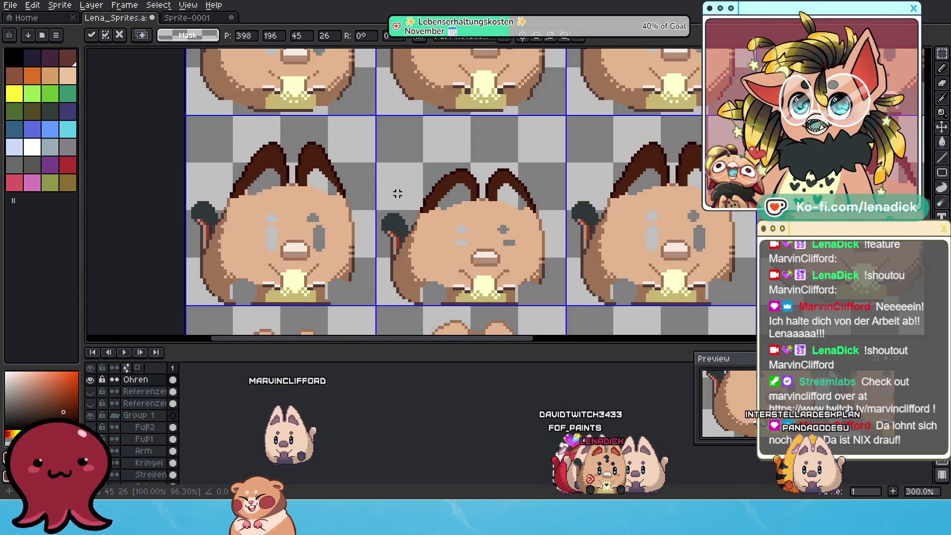
{"action": "mouse_move", "coordinate": [555, 260]}
{"action": "left_mouse_down"}
{"action": "mouse_move", "coordinate": [550, 198]}
{"action": "mouse_move", "coordinate": [502, 260]}
{"action": "left_mouse_up"}
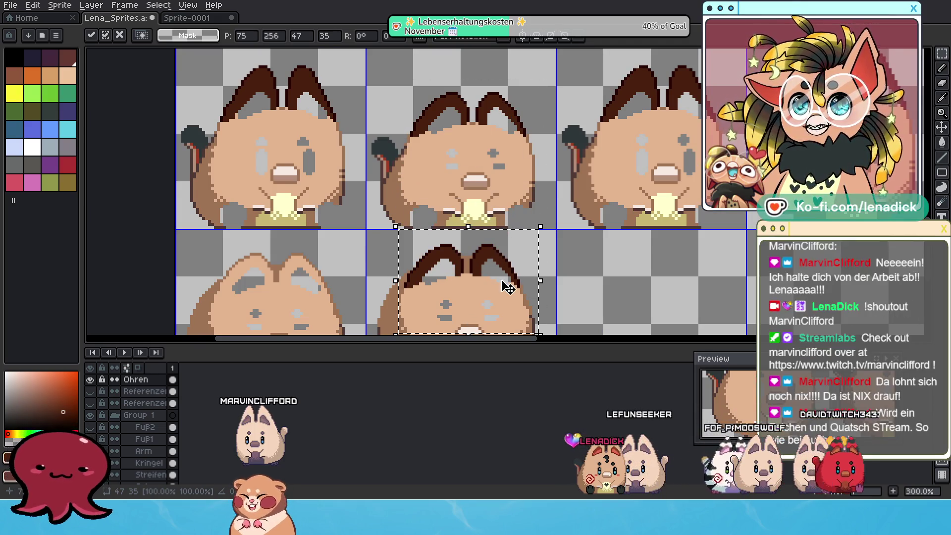
{"action": "scroll", "coordinate": [496, 254], "scroll_direction": "up", "scroll_amount": 3}
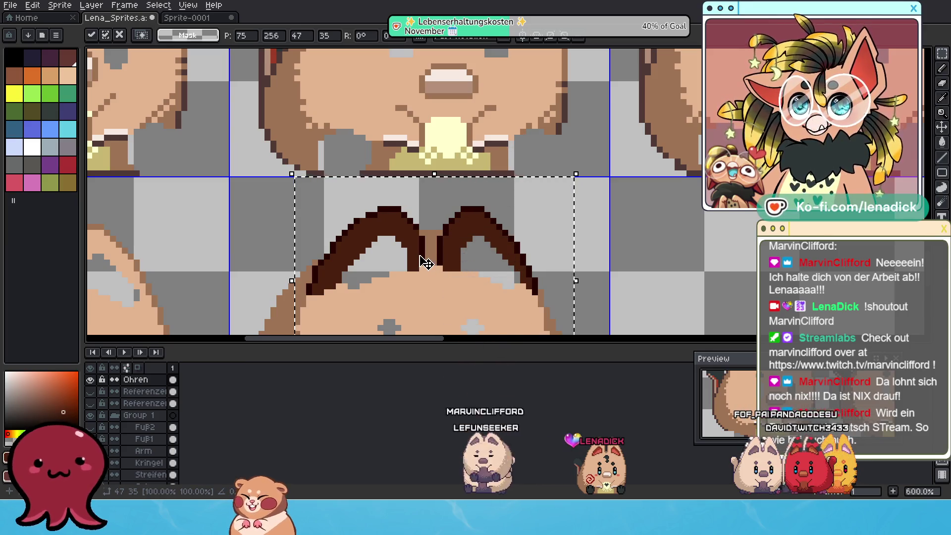
{"action": "scroll", "coordinate": [419, 261], "scroll_direction": "up", "scroll_amount": 3}
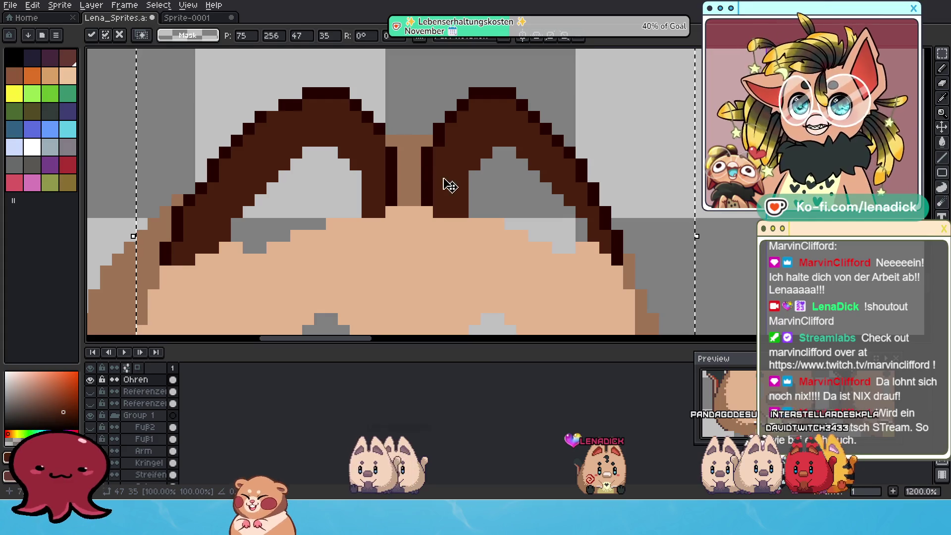
{"action": "left_click_drag", "start_coordinate": [449, 185], "coordinate": [499, 220]}
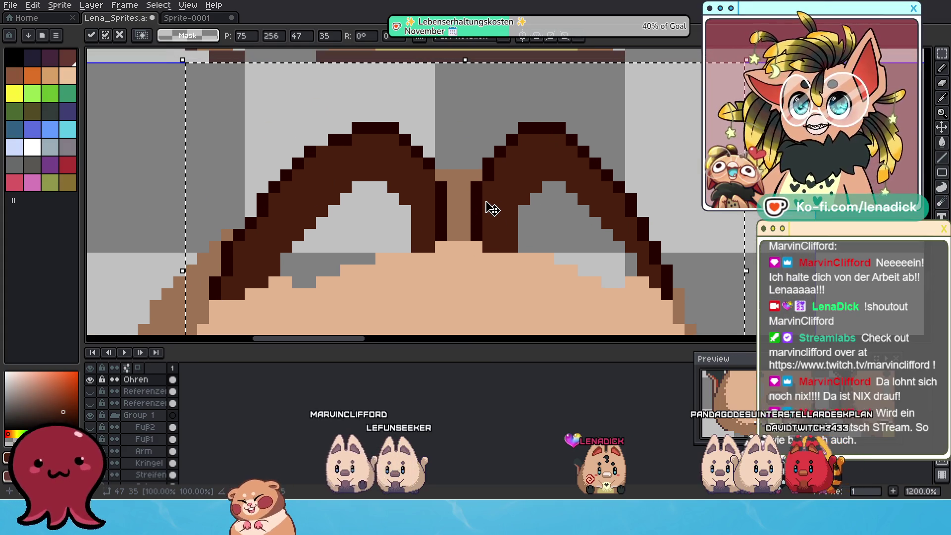
{"action": "left_click", "coordinate": [941, 69]}
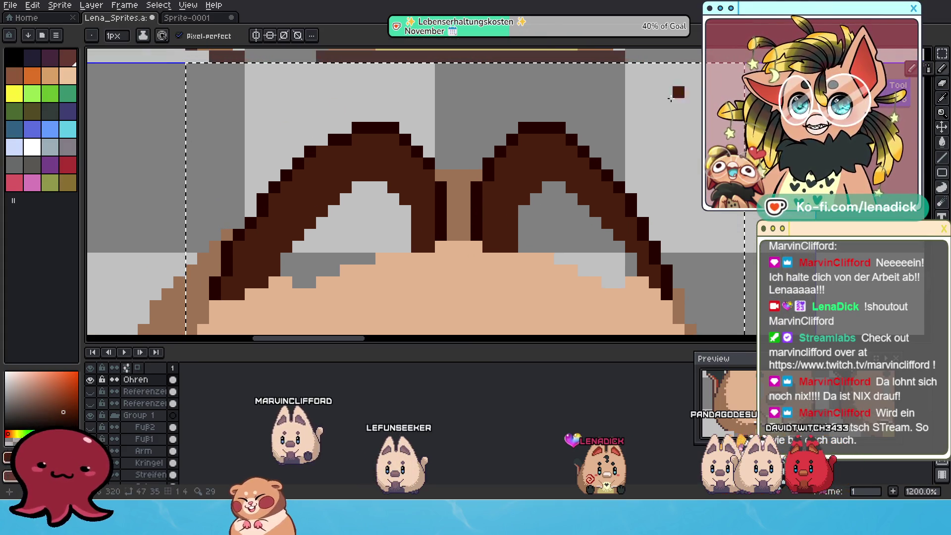
Eyedrop the dark outline colour and paint dark pixels in the gap between the ears.
{"action": "left_click", "coordinate": [477, 208], "text": "alt"}
{"action": "left_click", "coordinate": [465, 176]}
{"action": "scroll", "coordinate": [468, 181], "scroll_direction": "up", "scroll_amount": 3}
{"action": "mouse_move", "coordinate": [414, 169]}
{"action": "left_mouse_down"}
{"action": "mouse_move", "coordinate": [479, 170]}
{"action": "mouse_move", "coordinate": [435, 187]}
{"action": "mouse_move", "coordinate": [446, 218]}
{"action": "mouse_move", "coordinate": [438, 247]}
{"action": "mouse_move", "coordinate": [460, 263]}
{"action": "mouse_move", "coordinate": [462, 240]}
{"action": "left_mouse_up"}
Undo the dark paint between the ears, leaving that patch unpainted.
{"action": "scroll", "coordinate": [462, 240], "scroll_direction": "down", "scroll_amount": 2}
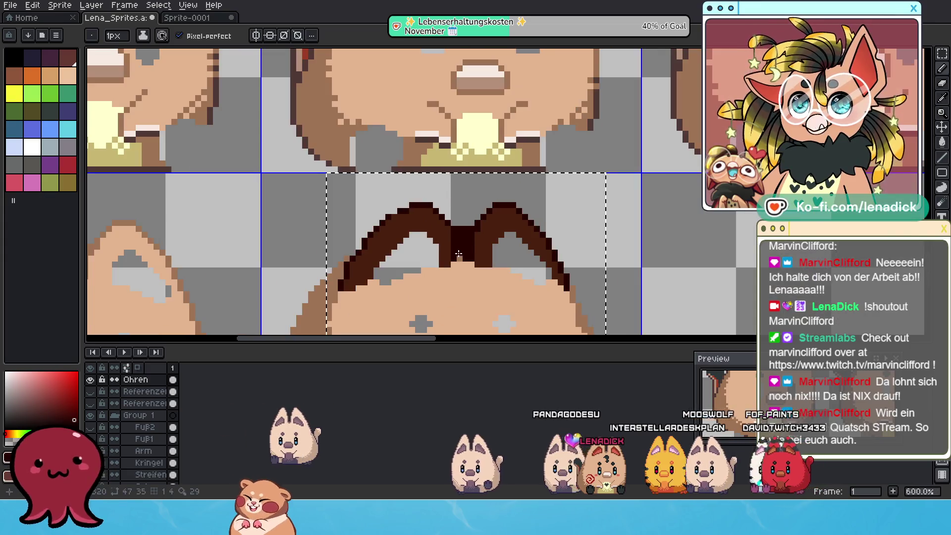
{"action": "scroll", "coordinate": [467, 261], "scroll_direction": "down", "scroll_amount": 4}
{"action": "scroll", "coordinate": [467, 261], "scroll_direction": "up", "scroll_amount": 6}
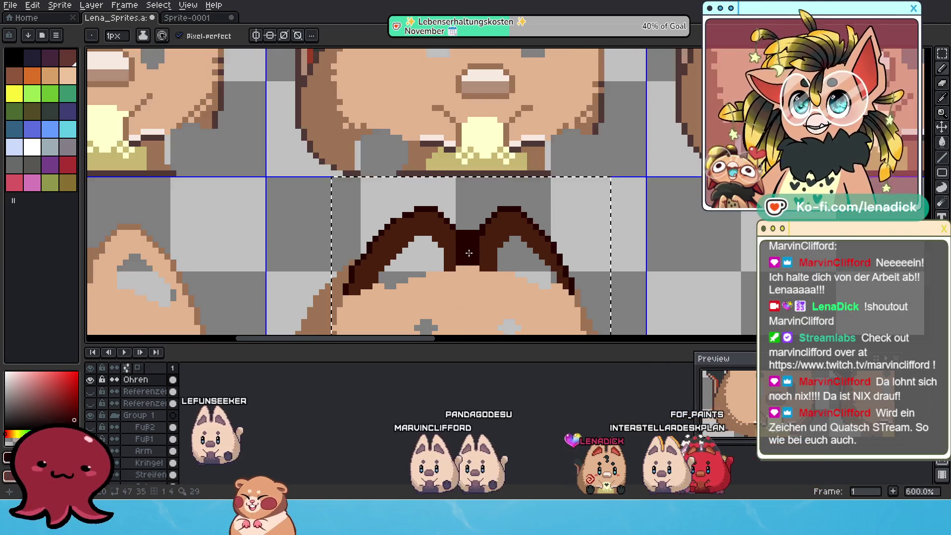
{"action": "key", "text": "ctrl+z"}
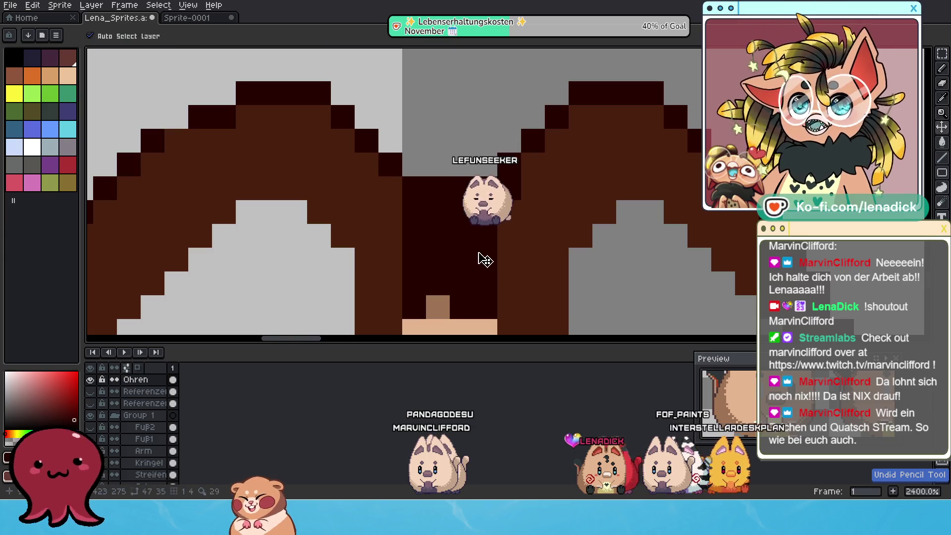
{"action": "key", "text": "ctrl+z"}
{"action": "key", "text": "ctrl+z"}
{"action": "scroll", "coordinate": [469, 240], "scroll_direction": "down", "scroll_amount": 5}
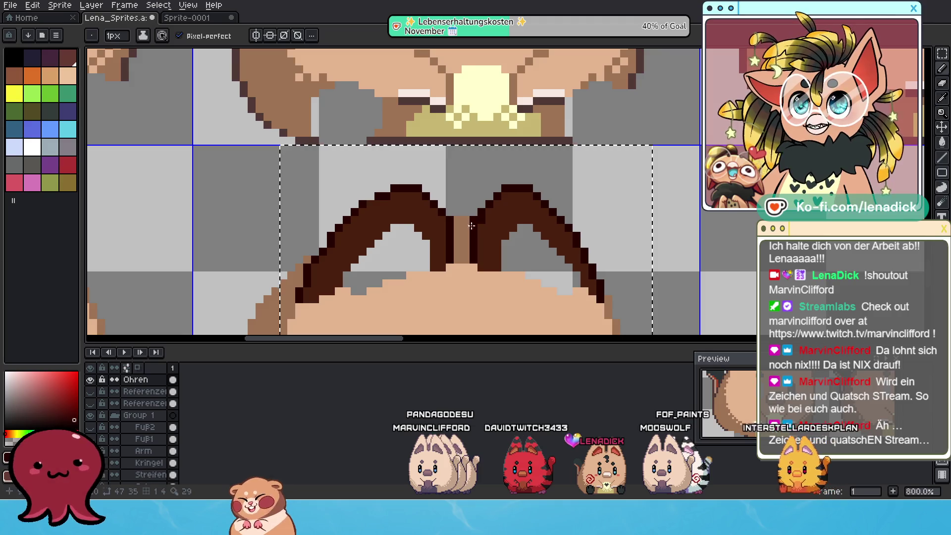
{"action": "scroll", "coordinate": [472, 220], "scroll_direction": "up", "scroll_amount": 3}
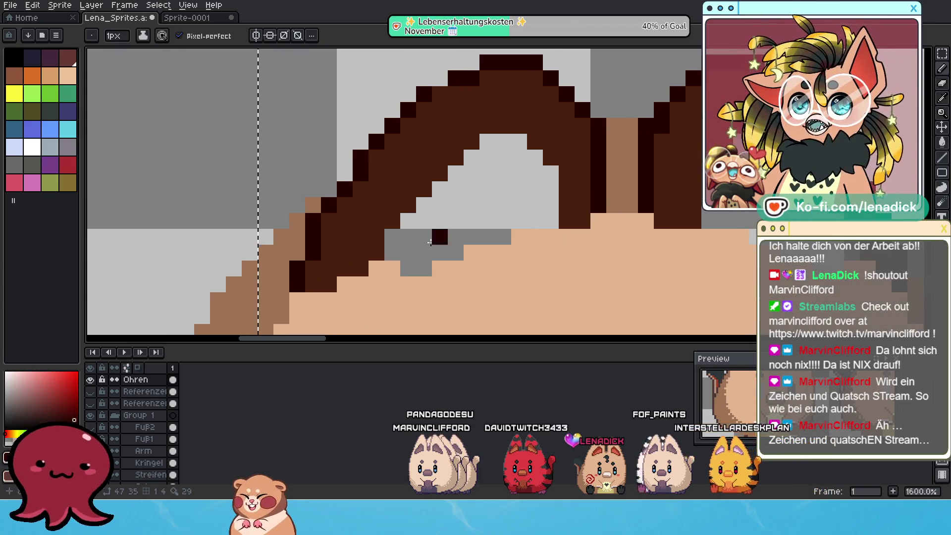
{"action": "scroll", "coordinate": [292, 245], "scroll_direction": "down", "scroll_amount": 1}
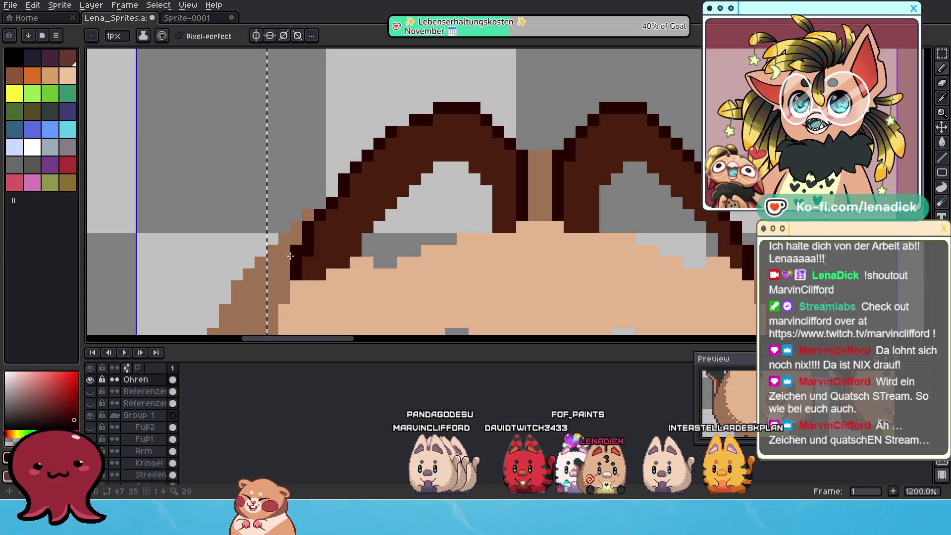